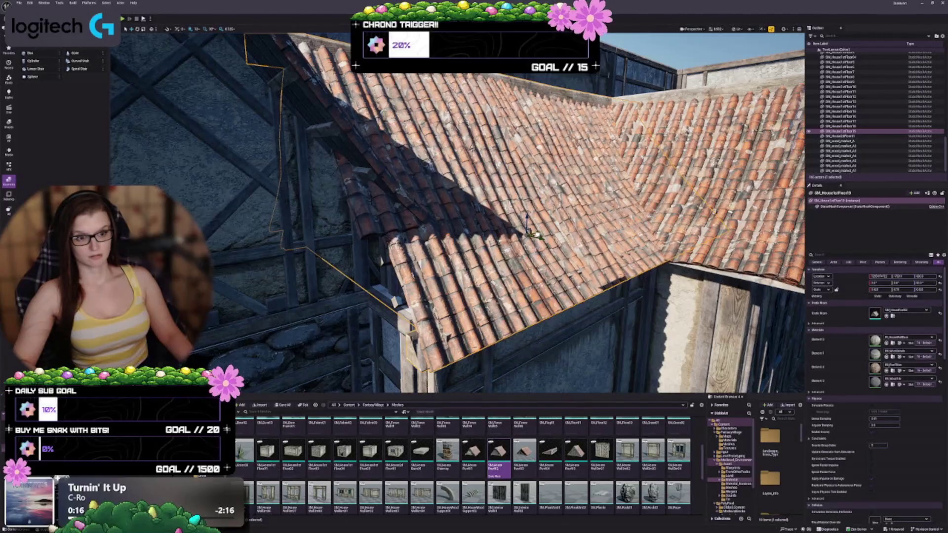
Step: Slide the gable piece right up against the neighbouring tiled roof
{"action": "key", "text": "s"}
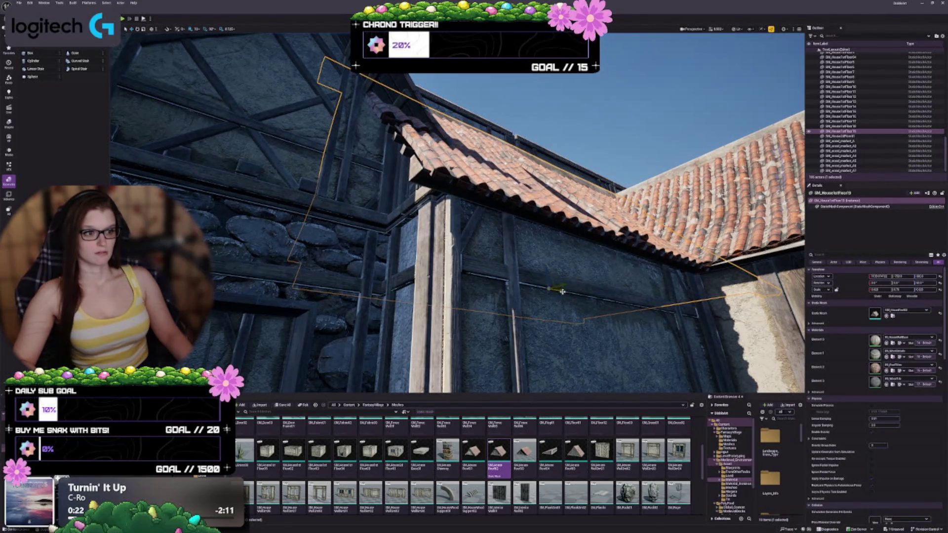
{"action": "key", "text": "w"}
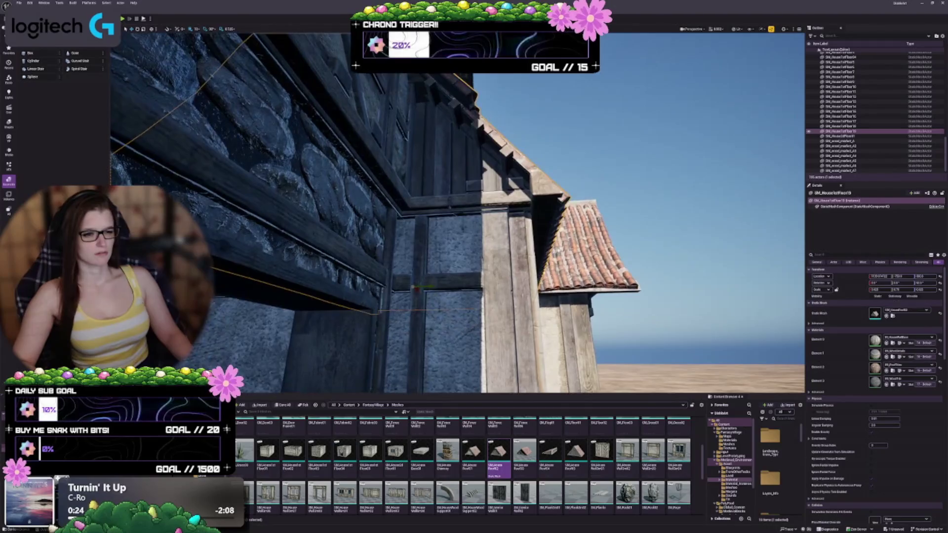
{"action": "key", "text": "d"}
{"action": "mouse_move", "coordinate": [395, 271]}
{"action": "left_mouse_down"}
{"action": "mouse_move", "coordinate": [384, 269]}
{"action": "mouse_move", "coordinate": [393, 267]}
{"action": "left_mouse_up"}
Step: Fly over the tiled roof and orbit around it to check the gable fit
{"action": "key", "text": "w"}
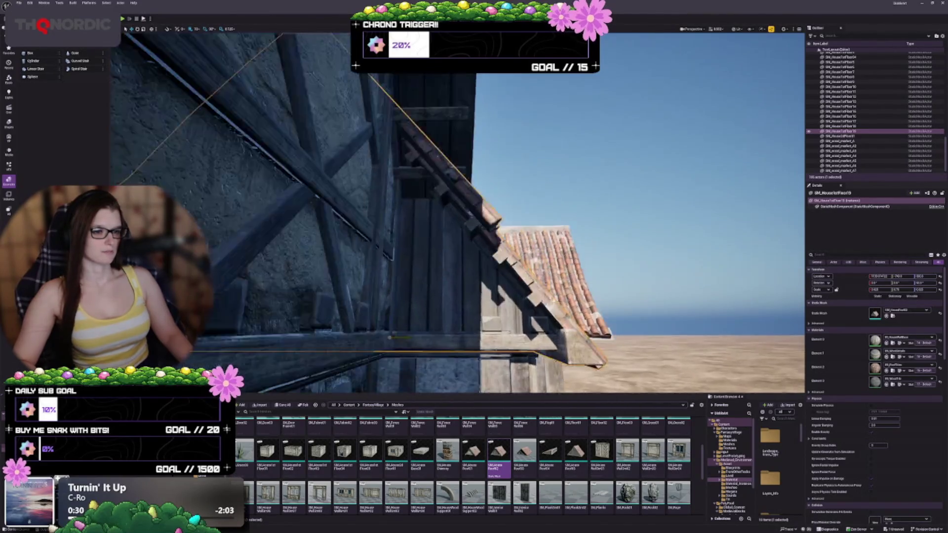
{"action": "key", "text": "w"}
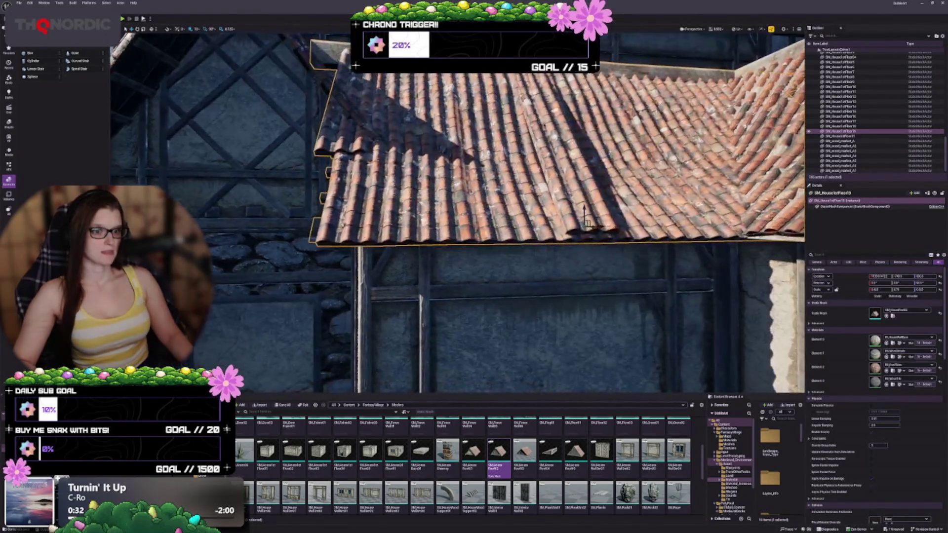
{"action": "key", "text": "w"}
{"action": "key", "text": "Escape"}
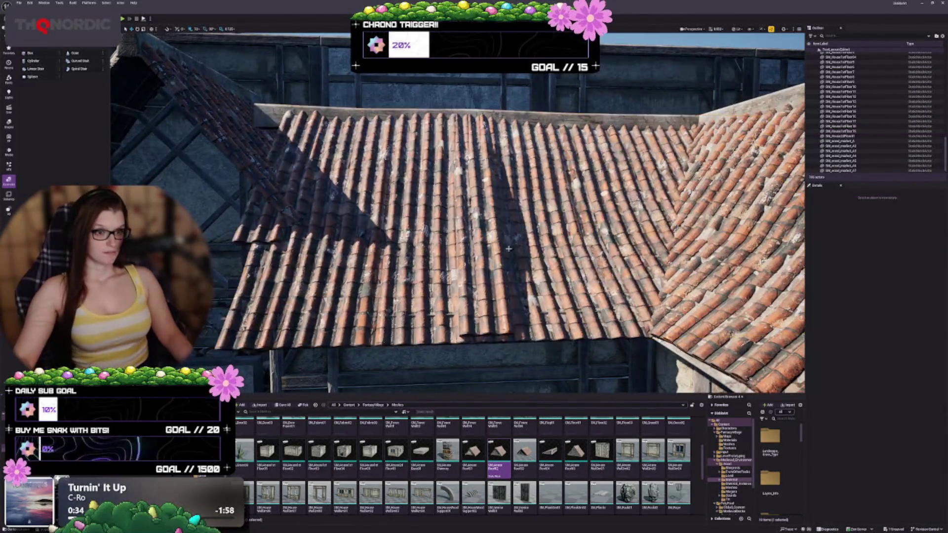
{"action": "key", "text": "s"}
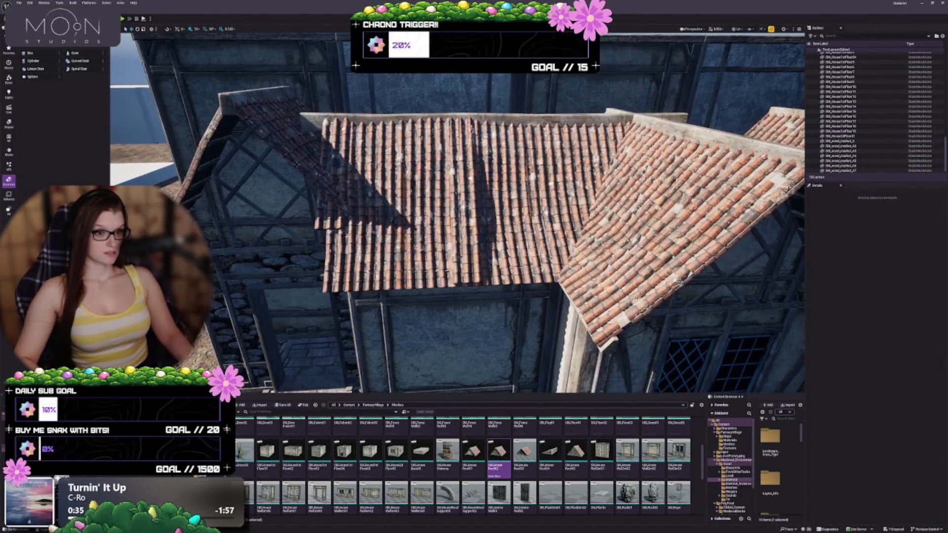
{"action": "left_click", "coordinate": [509, 228]}
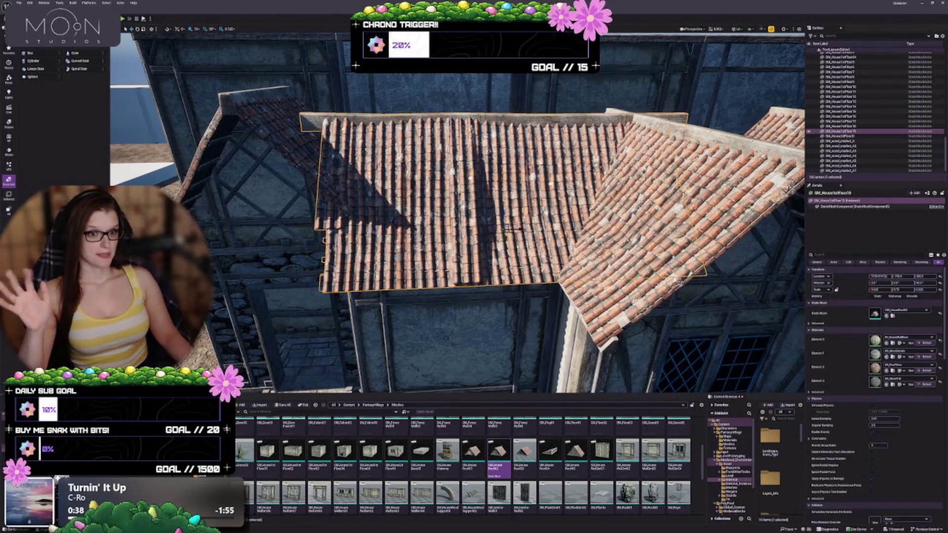
{"action": "scroll", "coordinate": [464, 162], "scroll_direction": "down", "scroll_amount": 2}
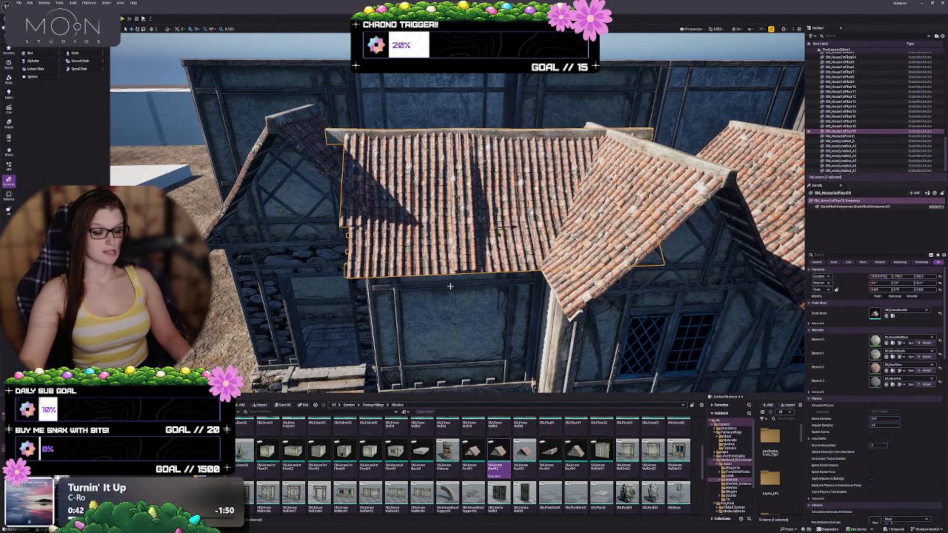
{"action": "left_click_drag", "start_coordinate": [450, 286], "coordinate": [436, 240]}
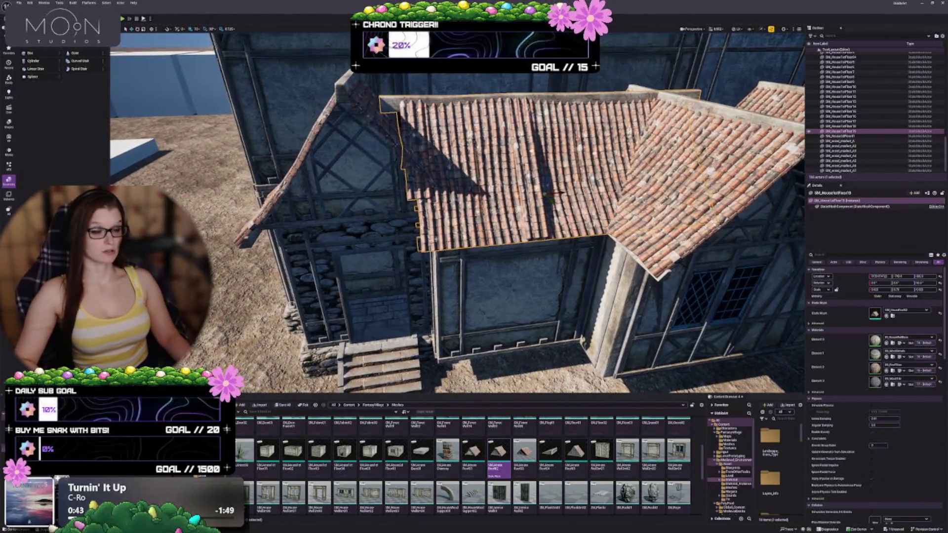
{"action": "key", "text": "Escape"}
Step: Inspect the roof pieces close-up from several angles, then descend to the stone wall and doorway
{"action": "left_click_drag", "start_coordinate": [426, 173], "coordinate": [400, 123]}
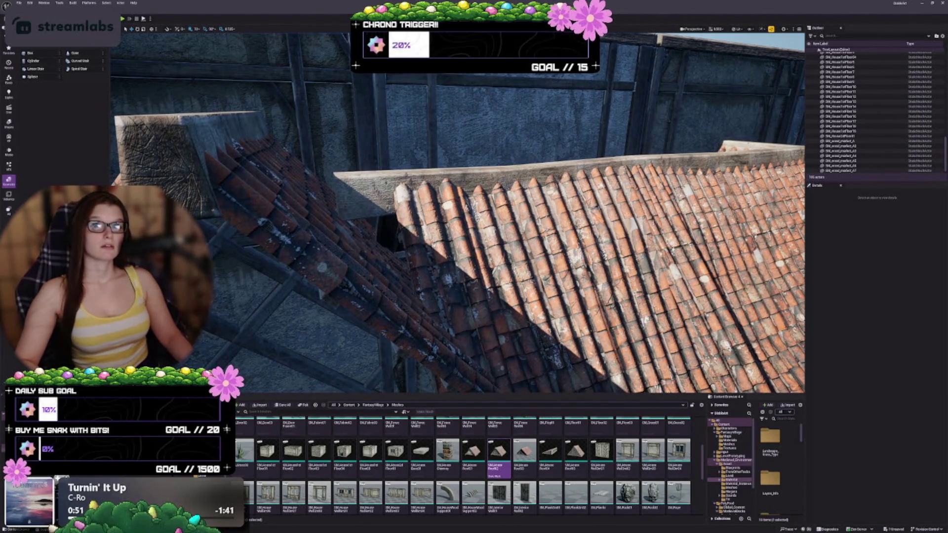
{"action": "left_click_drag", "start_coordinate": [439, 260], "coordinate": [417, 237]}
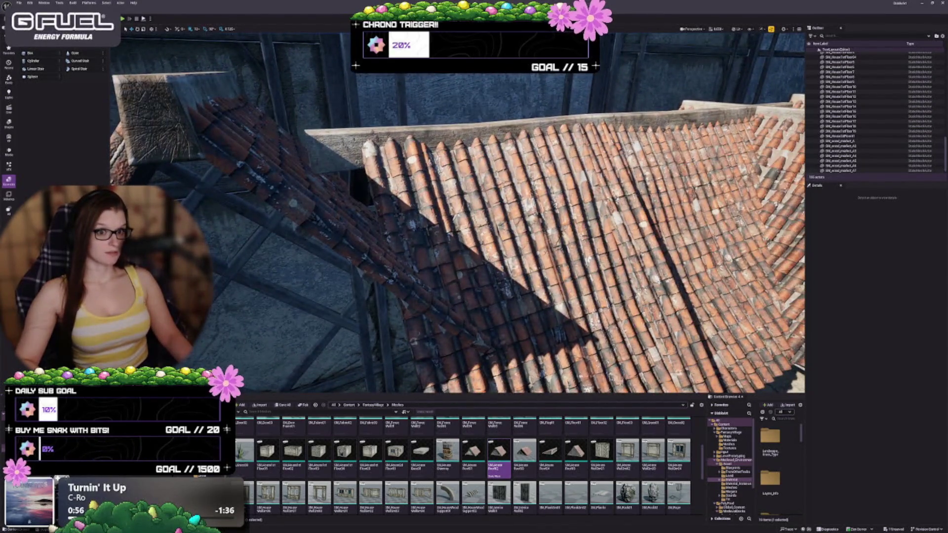
{"action": "left_click_drag", "start_coordinate": [457, 212], "coordinate": [457, 249]}
{"action": "left_click", "coordinate": [568, 99]}
{"action": "left_click_drag", "start_coordinate": [568, 99], "coordinate": [558, 110]}
{"action": "left_click_drag", "start_coordinate": [590, 237], "coordinate": [570, 218]}
{"action": "left_click_drag", "start_coordinate": [612, 297], "coordinate": [610, 287]}
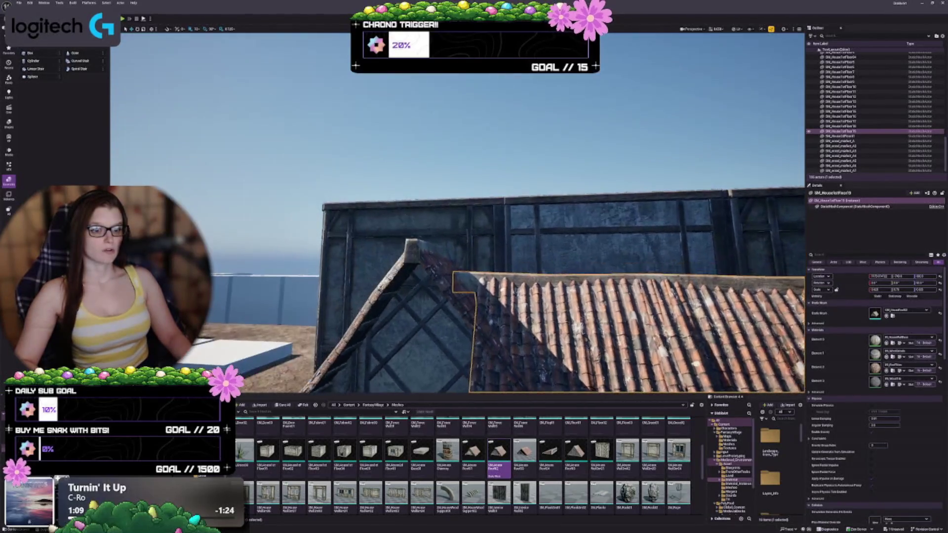
{"action": "key", "text": "Escape"}
{"action": "mouse_move", "coordinate": [457, 247]}
{"action": "left_mouse_down"}
{"action": "mouse_move", "coordinate": [457, 201]}
{"action": "mouse_move", "coordinate": [562, 257]}
{"action": "mouse_move", "coordinate": [538, 272]}
{"action": "mouse_move", "coordinate": [589, 273]}
{"action": "left_mouse_up"}
{"action": "left_click", "coordinate": [564, 263]}
{"action": "key", "text": "Escape"}
{"action": "left_click_drag", "start_coordinate": [521, 241], "coordinate": [541, 167]}
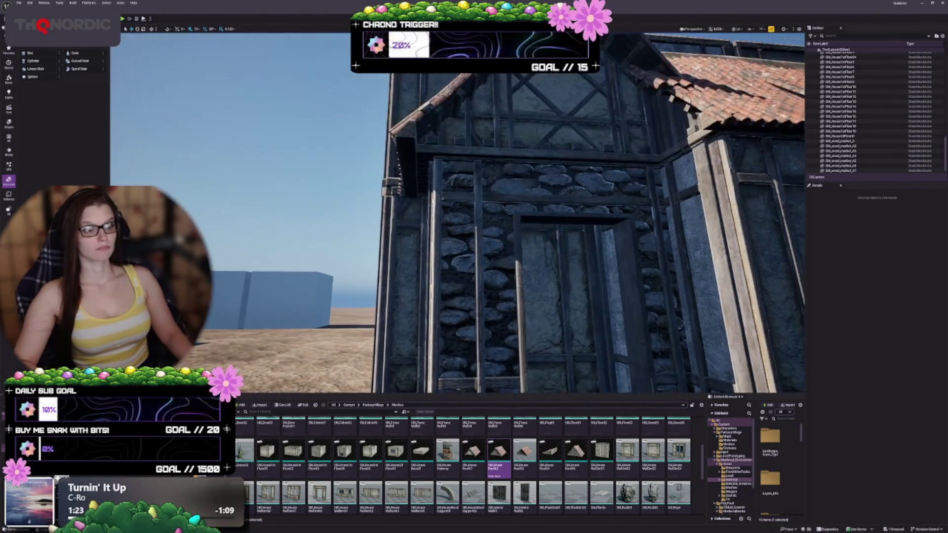
{"action": "left_click", "coordinate": [541, 166]}
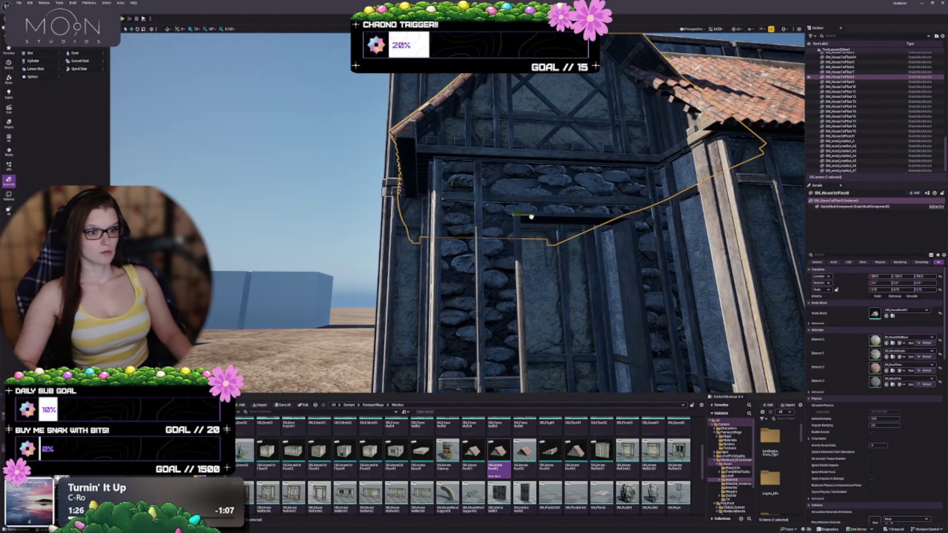
{"action": "left_click_drag", "start_coordinate": [536, 214], "coordinate": [537, 217]}
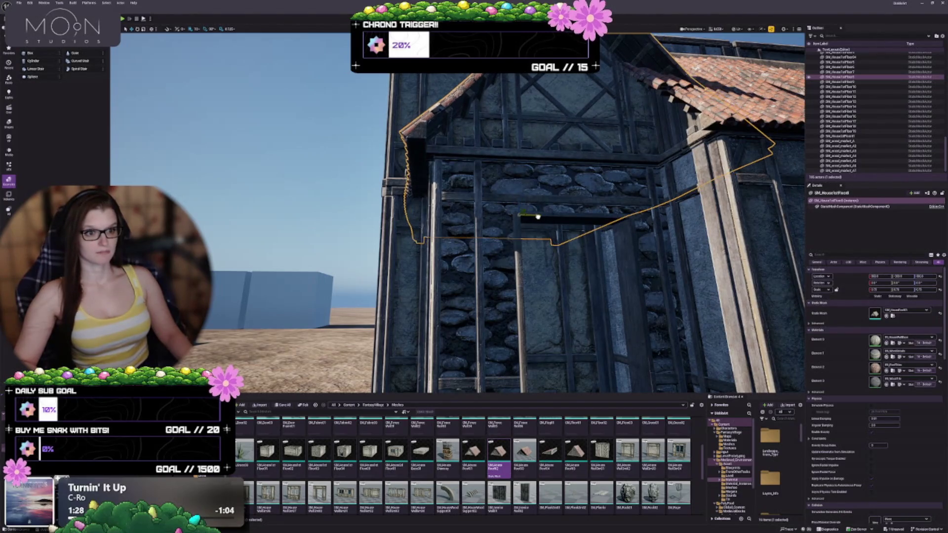
{"action": "left_click_drag", "start_coordinate": [605, 216], "coordinate": [554, 256]}
{"action": "key", "text": "Escape"}
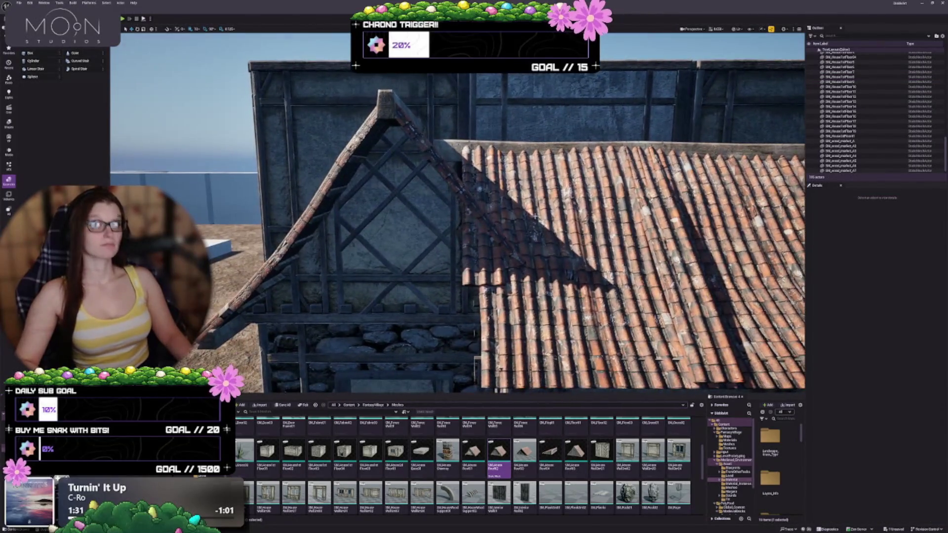
{"action": "left_click_drag", "start_coordinate": [516, 227], "coordinate": [527, 227]}
{"action": "left_click", "coordinate": [527, 227]}
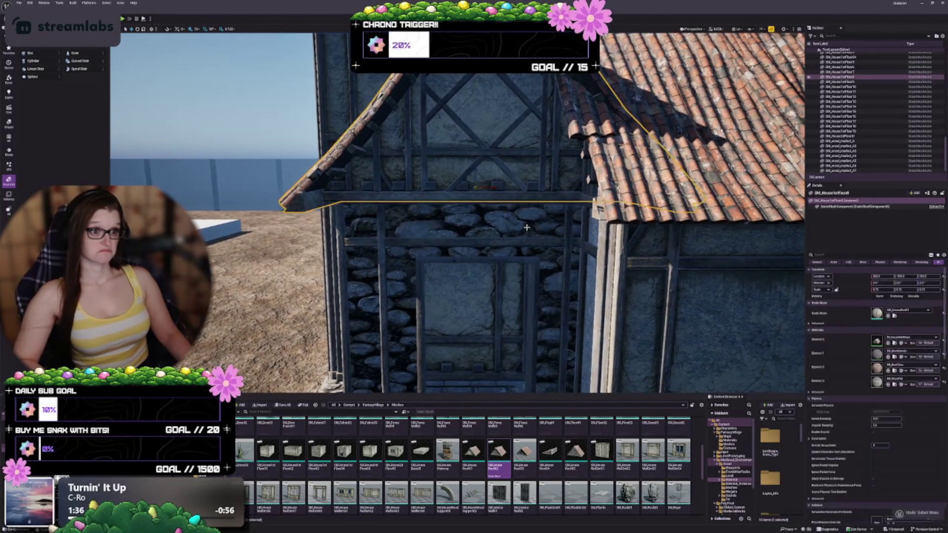
{"action": "key", "text": "ctrl+z"}
{"action": "key", "text": "ctrl+z"}
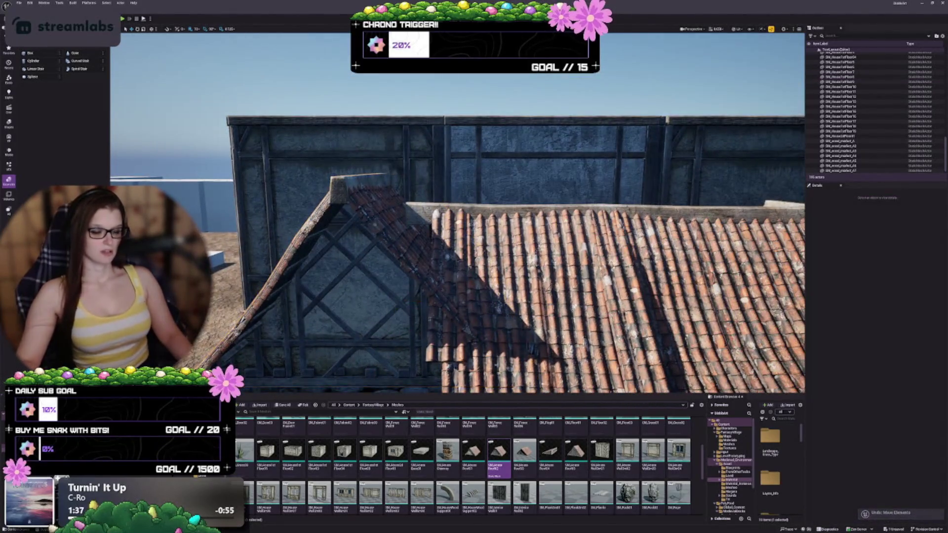
{"action": "scroll", "coordinate": [478, 474], "scroll_direction": "down", "scroll_amount": 3}
Step: Drag SM_House_Chimney from the Content Browser onto the terracotta tile roof
{"action": "scroll", "coordinate": [478, 478], "scroll_direction": "down", "scroll_amount": 3}
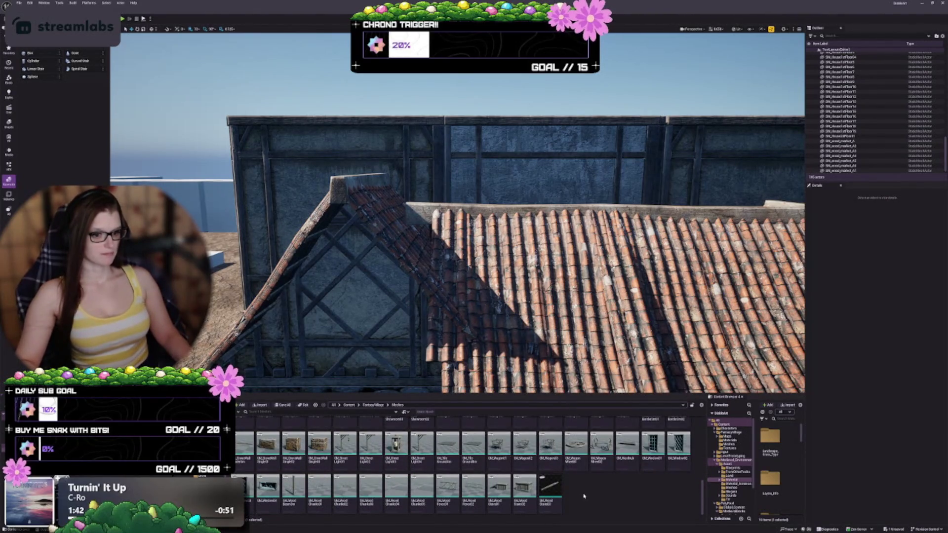
{"action": "scroll", "coordinate": [584, 496], "scroll_direction": "up", "scroll_amount": 5}
{"action": "left_click", "coordinate": [498, 491]}
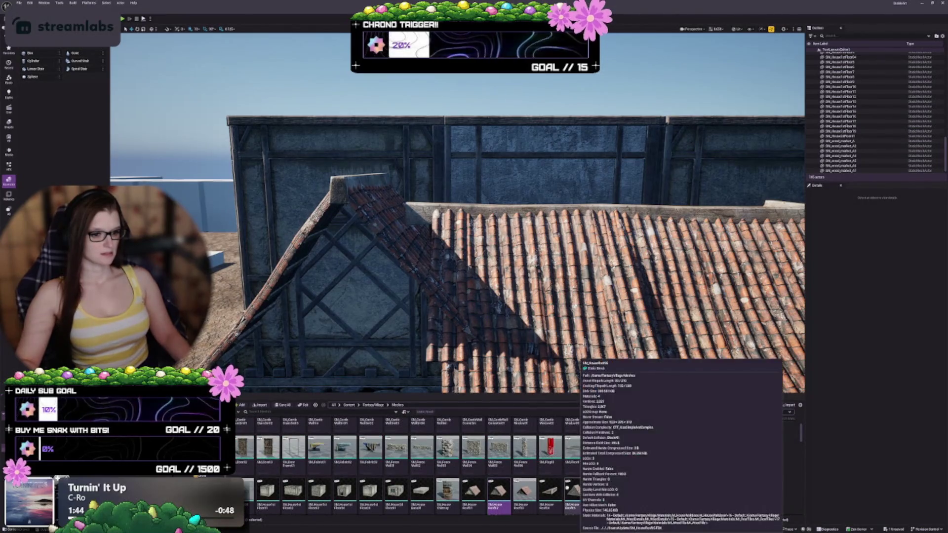
{"action": "mouse_move", "coordinate": [447, 491]}
{"action": "left_mouse_down"}
{"action": "mouse_move", "coordinate": [415, 197]}
{"action": "mouse_move", "coordinate": [428, 245]}
{"action": "mouse_move", "coordinate": [468, 256]}
{"action": "left_mouse_up"}
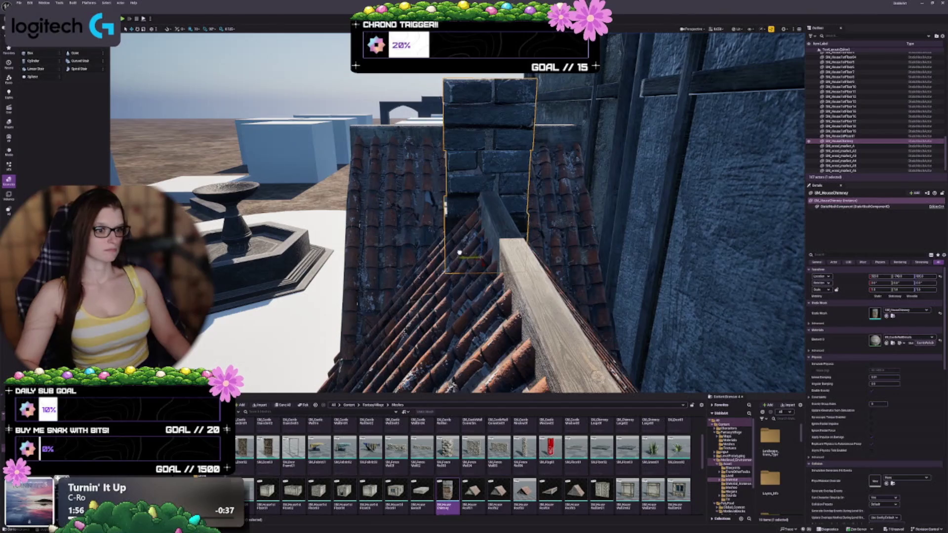
Step: Lower the new chimney on Z so it sits down into the roof
{"action": "left_click_drag", "start_coordinate": [459, 253], "coordinate": [459, 252]}
{"action": "left_click_drag", "start_coordinate": [561, 315], "coordinate": [560, 314]}
{"action": "mouse_move", "coordinate": [494, 267]}
{"action": "left_mouse_down"}
{"action": "mouse_move", "coordinate": [500, 294]}
{"action": "mouse_move", "coordinate": [459, 316]}
{"action": "mouse_move", "coordinate": [386, 328]}
{"action": "mouse_move", "coordinate": [405, 331]}
{"action": "mouse_move", "coordinate": [390, 323]}
{"action": "mouse_move", "coordinate": [398, 321]}
{"action": "mouse_move", "coordinate": [398, 331]}
{"action": "left_mouse_up"}
Step: Pull back to view the whole house and move toward the front doorway
{"action": "key", "text": "Escape"}
{"action": "left_click", "coordinate": [370, 175]}
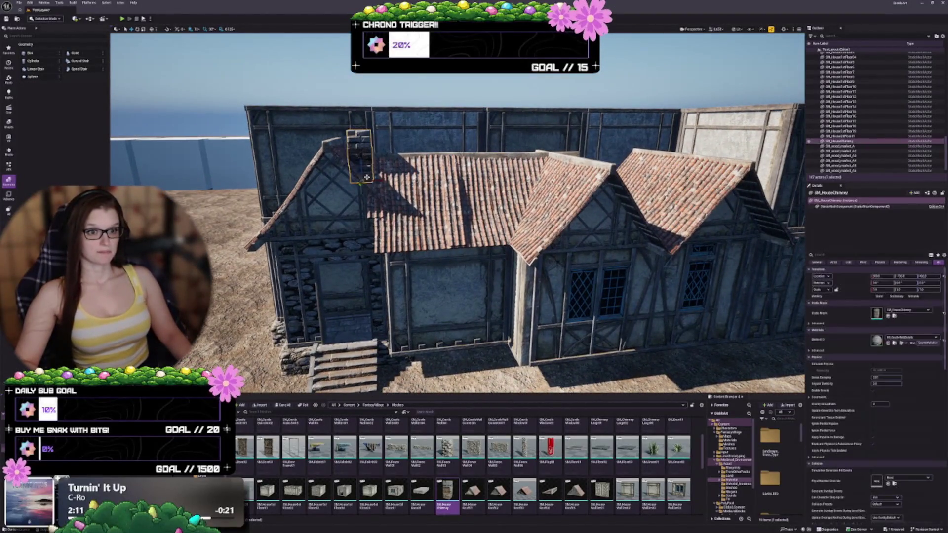
{"action": "key", "text": "Escape"}
{"action": "mouse_move", "coordinate": [397, 331]}
{"action": "left_mouse_down"}
{"action": "mouse_move", "coordinate": [385, 311]}
{"action": "mouse_move", "coordinate": [393, 313]}
{"action": "left_mouse_up"}
{"action": "mouse_move", "coordinate": [549, 328]}
{"action": "left_mouse_down"}
{"action": "mouse_move", "coordinate": [545, 336]}
{"action": "mouse_move", "coordinate": [527, 275]}
{"action": "left_mouse_up"}
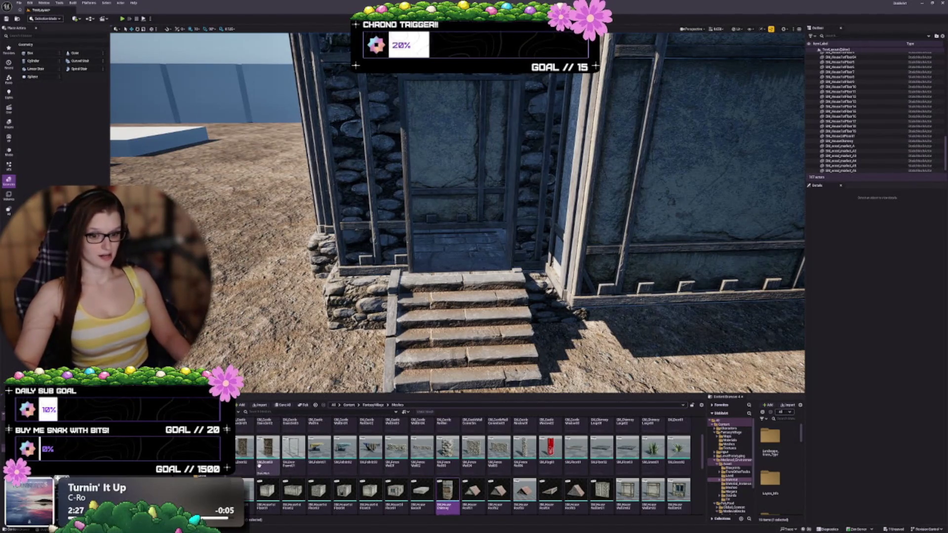
Step: Swing the wooden door open in the doorway, then undo and redo to compare open and closed
{"action": "mouse_move", "coordinate": [260, 464]}
{"action": "scroll", "coordinate": [270, 447], "scroll_direction": "up", "scroll_amount": 3}
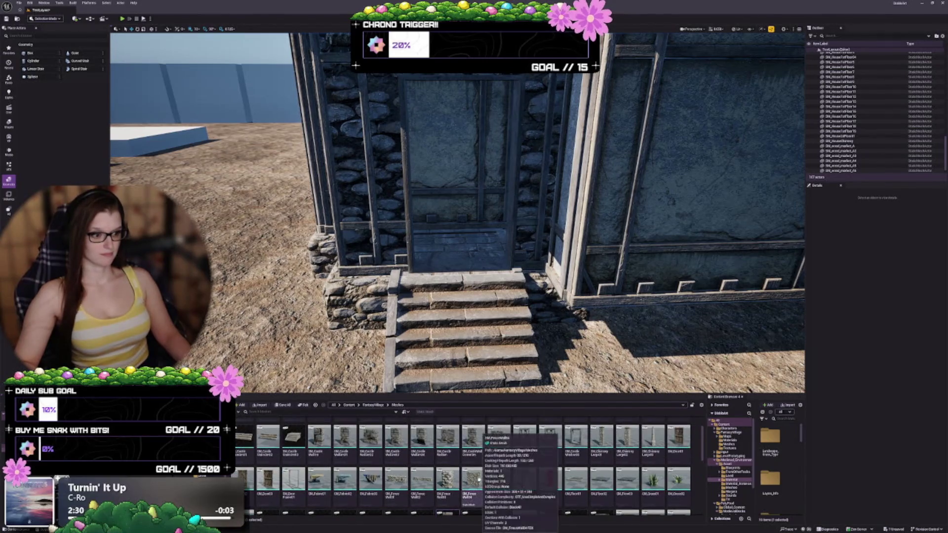
{"action": "mouse_move", "coordinate": [532, 295]}
{"action": "left_mouse_down"}
{"action": "mouse_move", "coordinate": [503, 249]}
{"action": "mouse_move", "coordinate": [514, 252]}
{"action": "left_mouse_up"}
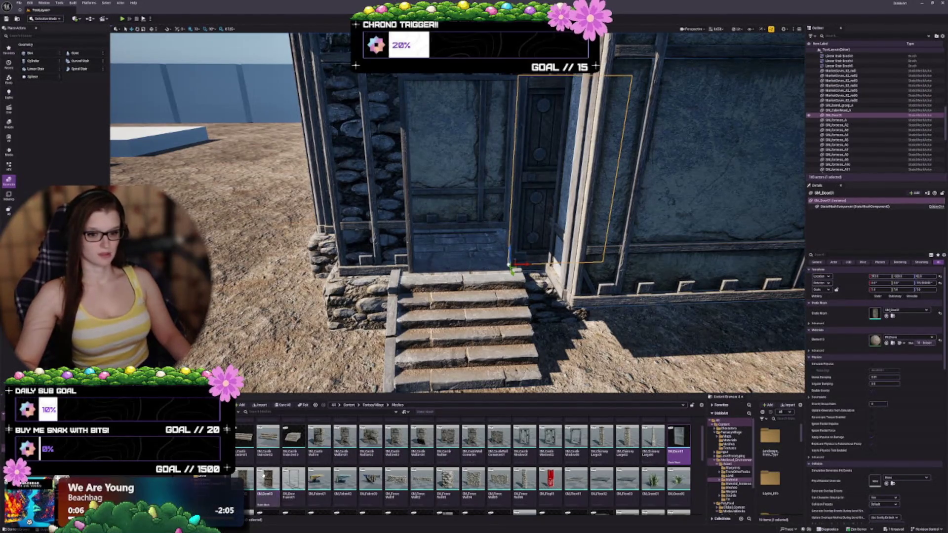
{"action": "key", "text": "ctrl+z"}
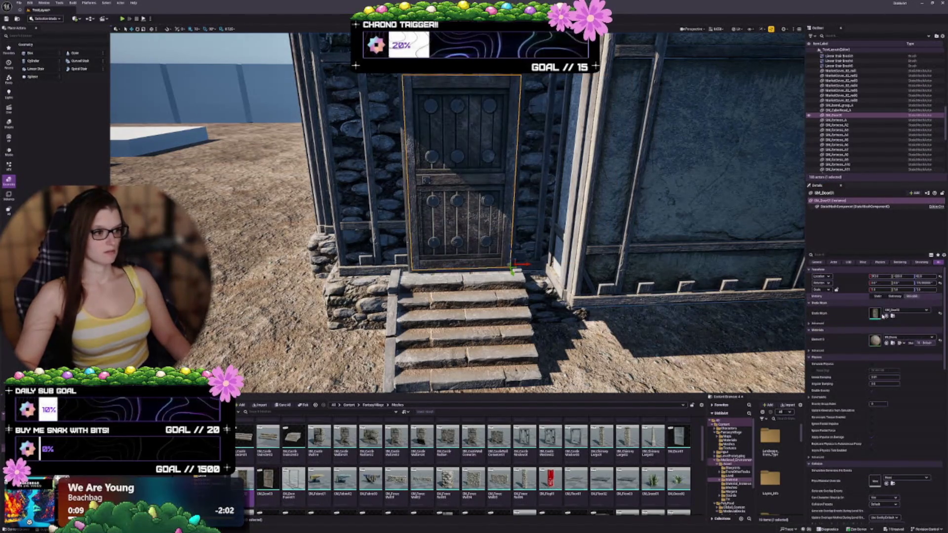
{"action": "key", "text": "ctrl+y"}
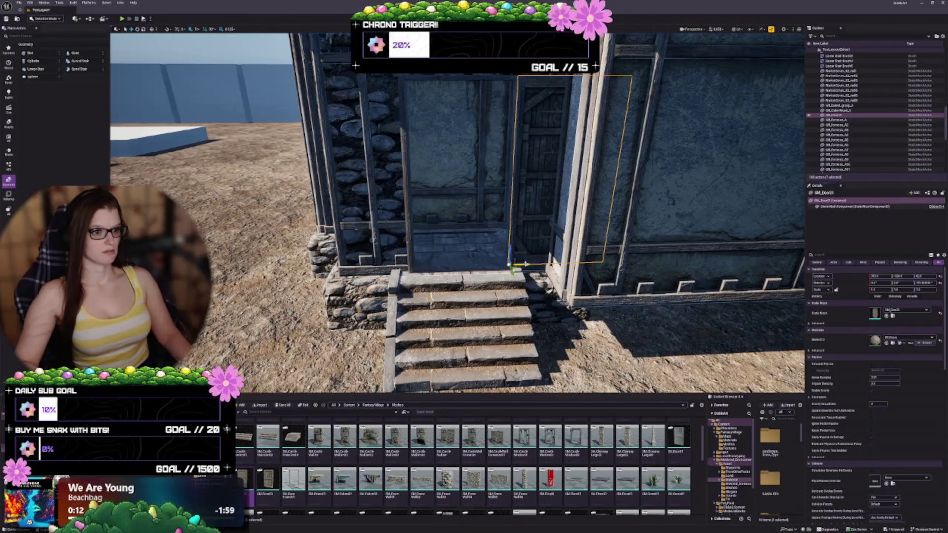
{"action": "key", "text": "ctrl+z"}
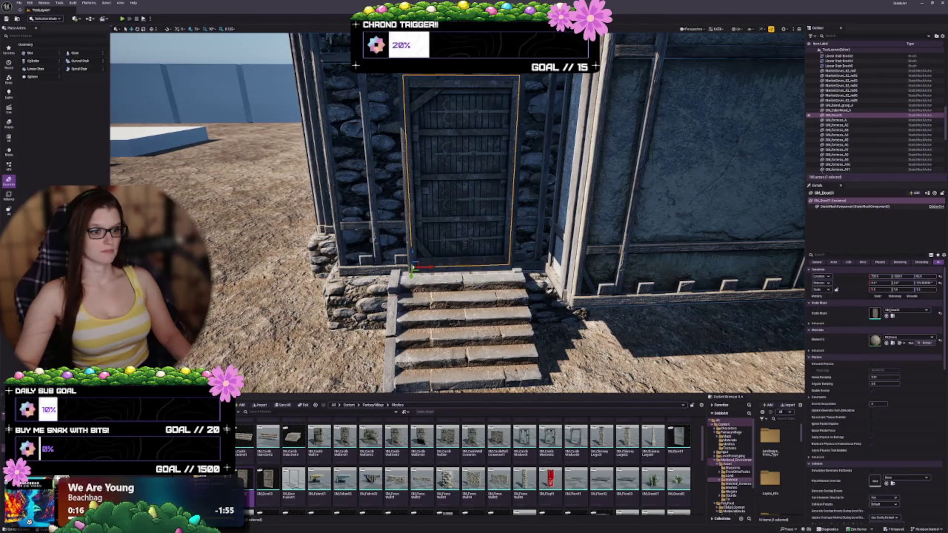
Step: Fly the camera around the front door and entrance steps to inspect them up close
{"action": "key", "text": "w"}
{"action": "key", "text": "f"}
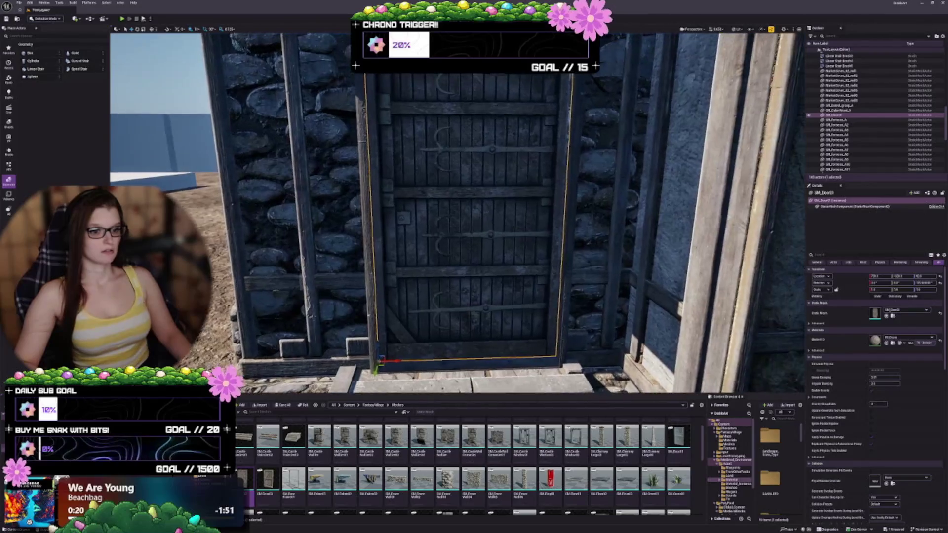
{"action": "key", "text": "s"}
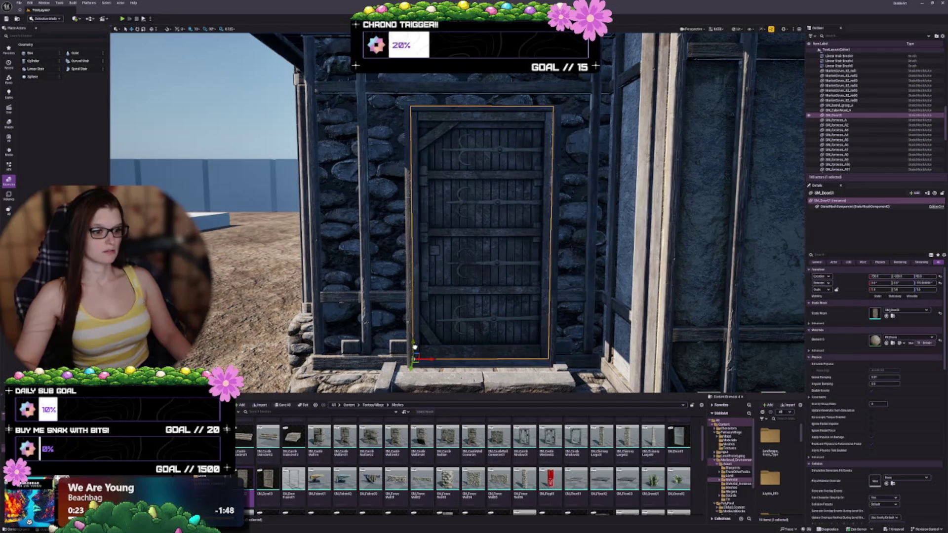
{"action": "key", "text": "q"}
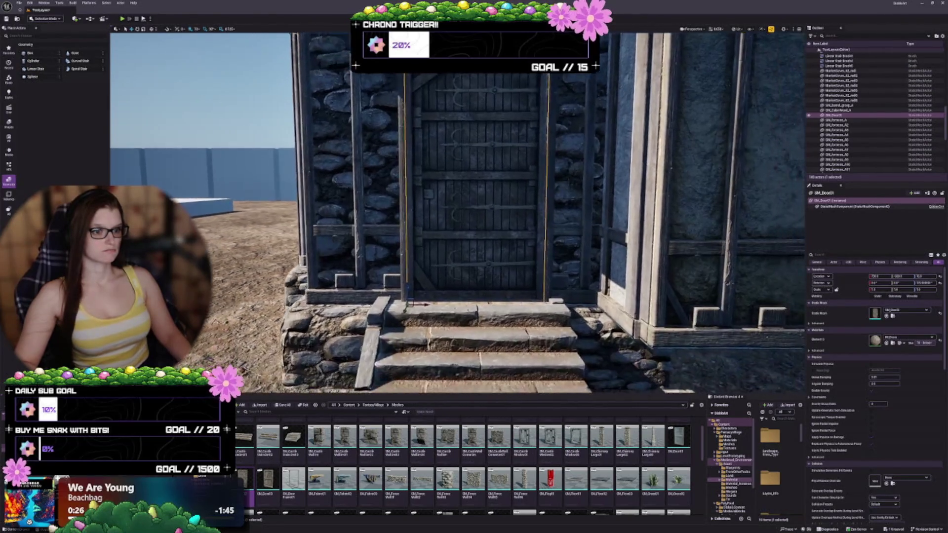
{"action": "key", "text": "w"}
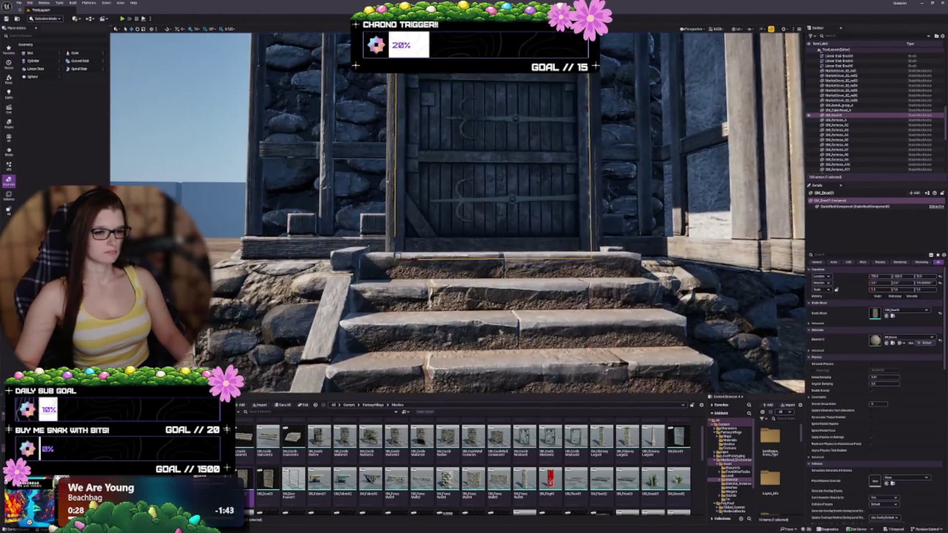
{"action": "key", "text": "s"}
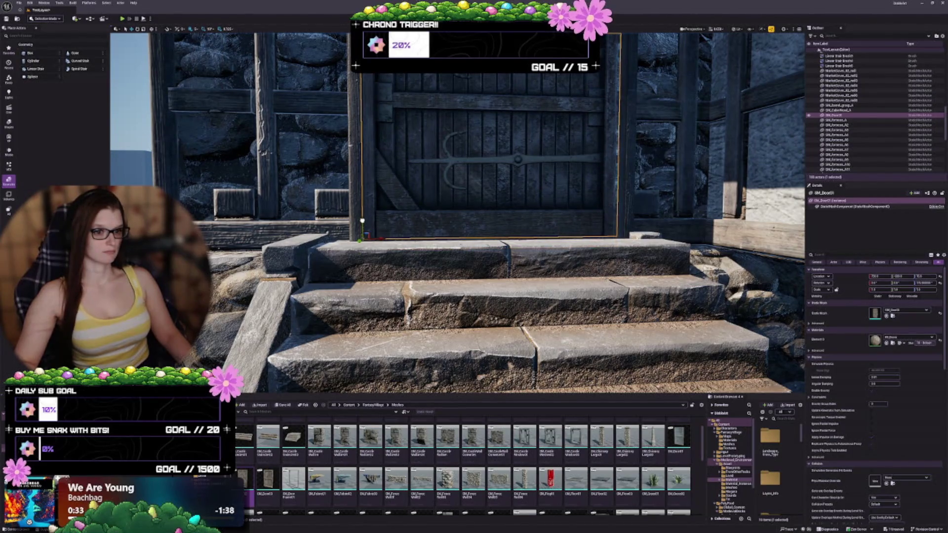
{"action": "key", "text": "e"}
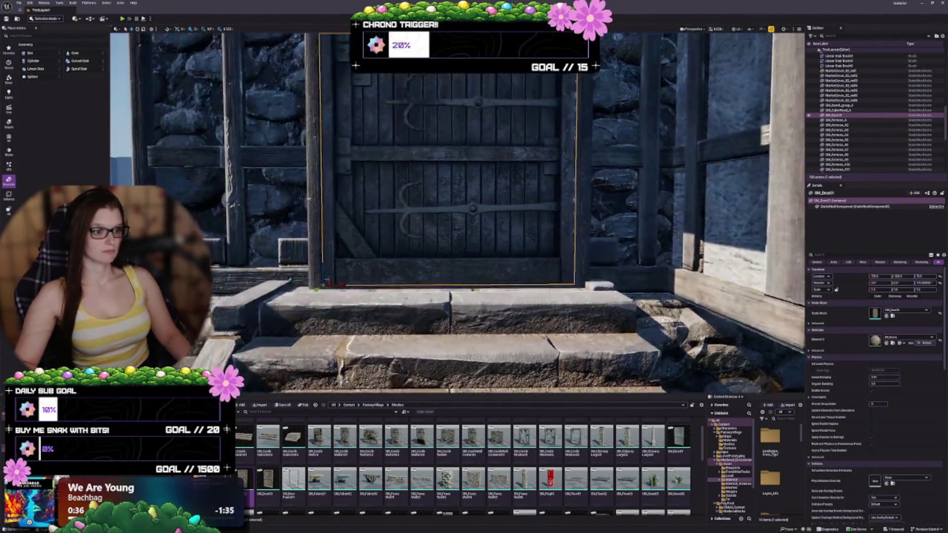
{"action": "key", "text": "w"}
{"action": "key", "text": "e"}
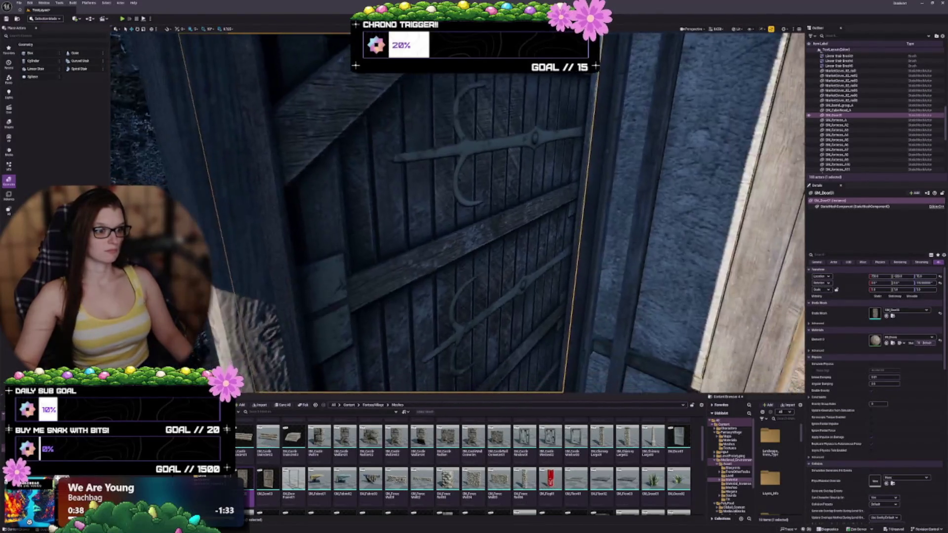
{"action": "key", "text": "s"}
{"action": "key", "text": "e"}
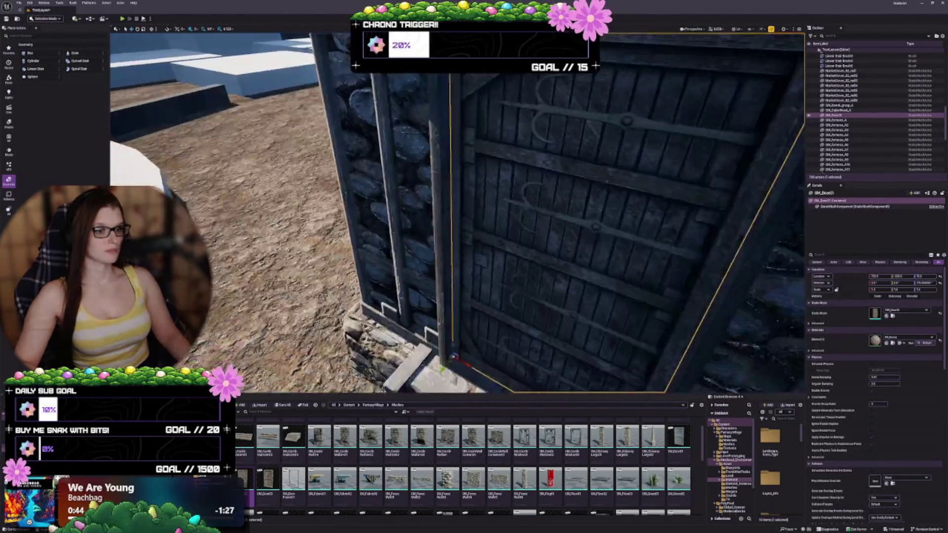
Step: Circle past the wall corner to view the door from the side and obliquely
{"action": "key", "text": "w"}
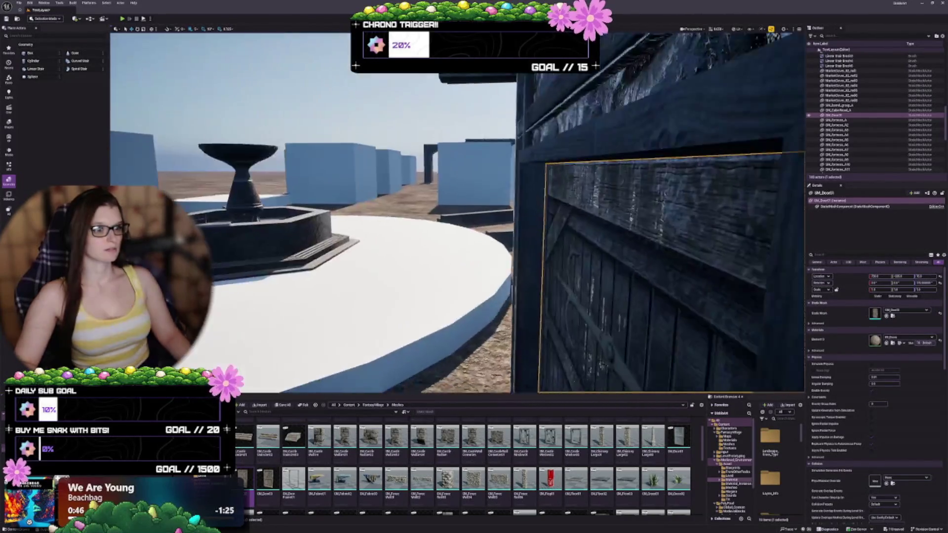
{"action": "key", "text": "s"}
{"action": "key", "text": "d"}
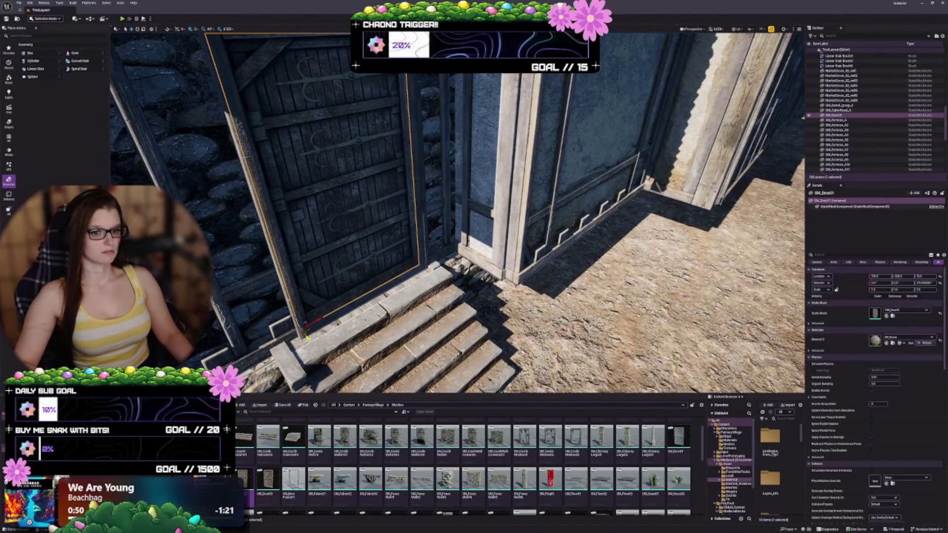
{"action": "key", "text": "w"}
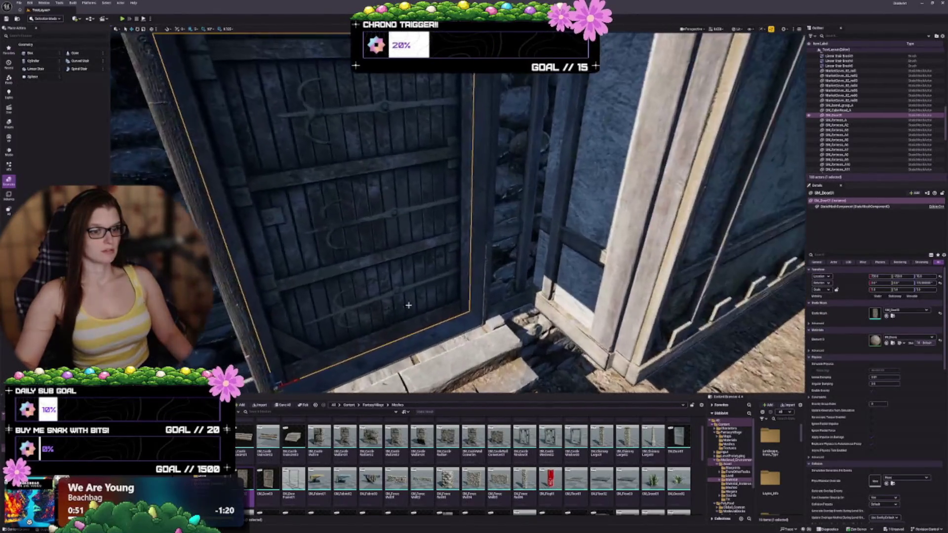
{"action": "key", "text": "Escape"}
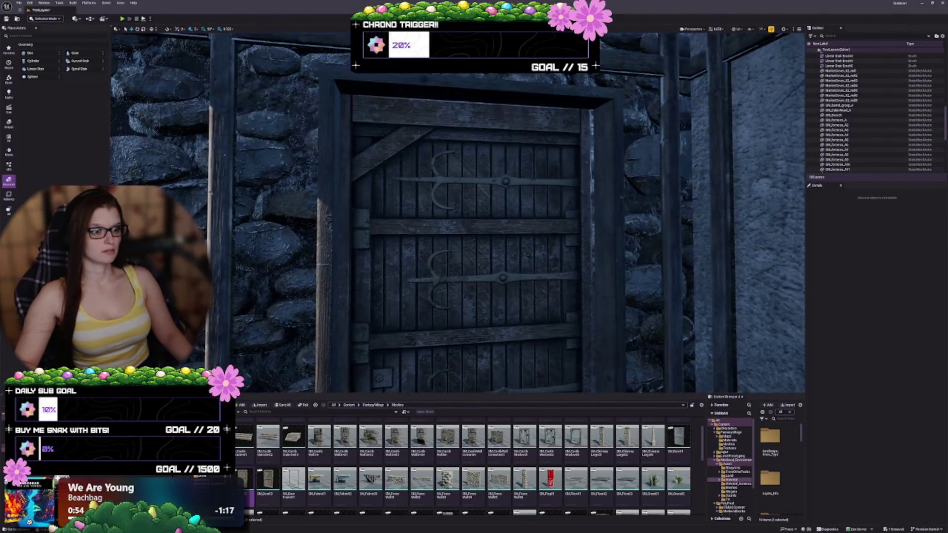
{"action": "key", "text": "d"}
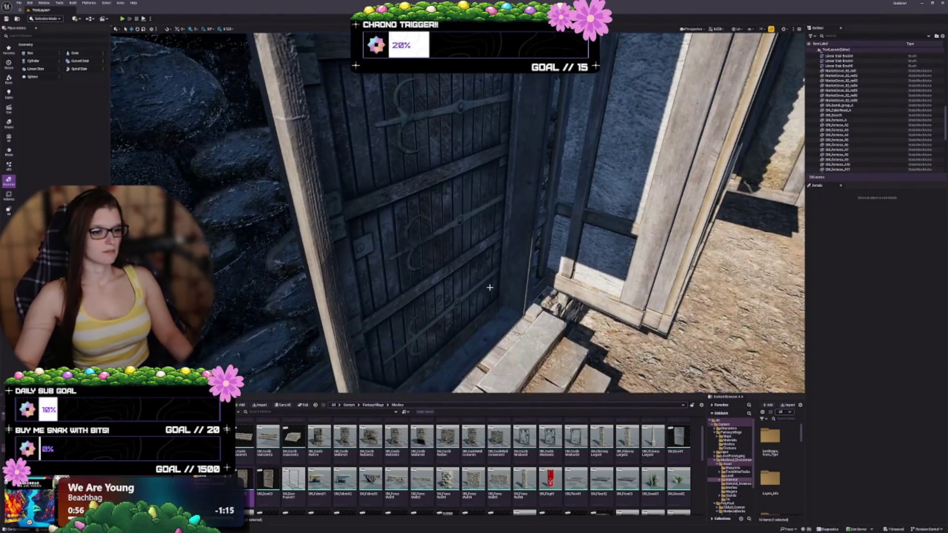
Step: Select and frame the front door SM_Door01, then rotate it open around its hinge
{"action": "left_click", "coordinate": [490, 287]}
{"action": "key", "text": "Escape"}
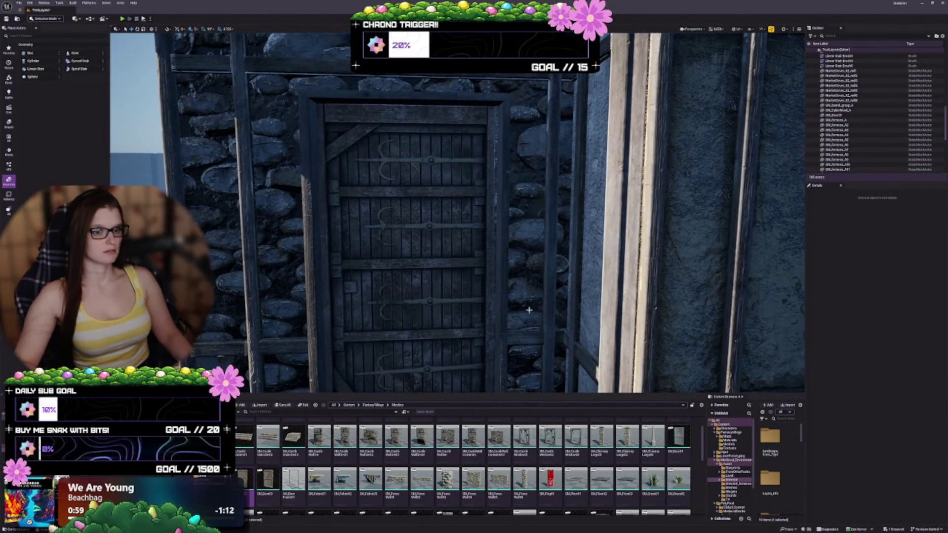
{"action": "left_click", "coordinate": [457, 281]}
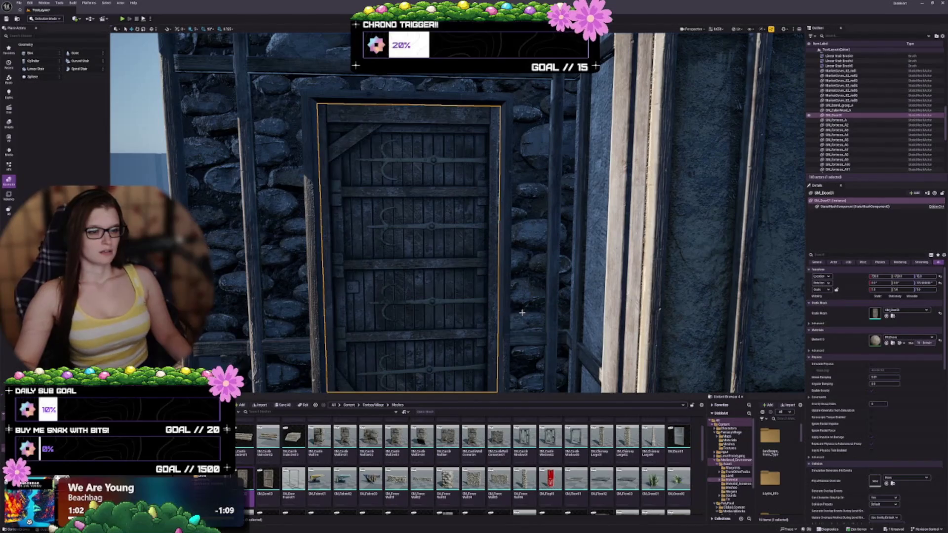
{"action": "key", "text": "f"}
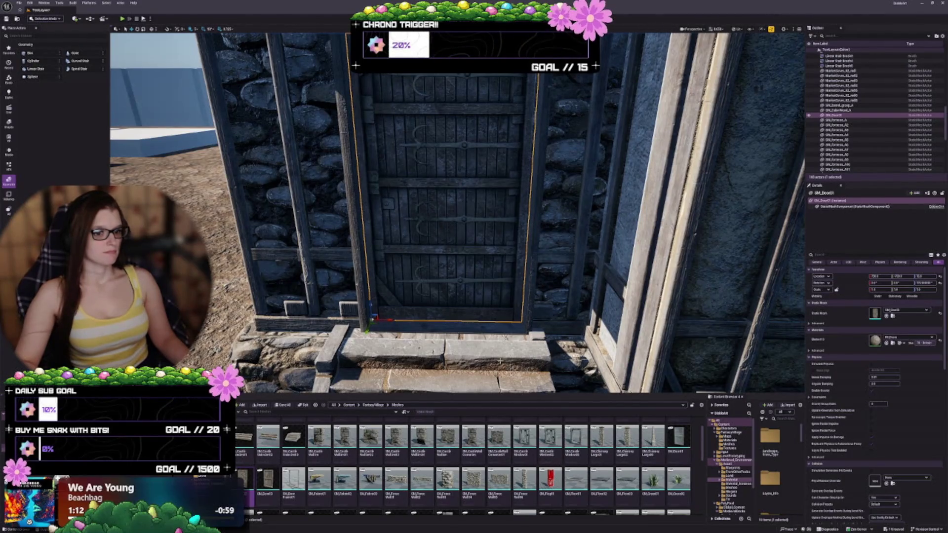
{"action": "mouse_move", "coordinate": [380, 330]}
{"action": "left_mouse_down"}
{"action": "mouse_move", "coordinate": [381, 302]}
{"action": "mouse_move", "coordinate": [346, 320]}
{"action": "mouse_move", "coordinate": [538, 311]}
{"action": "mouse_move", "coordinate": [548, 322]}
{"action": "mouse_move", "coordinate": [601, 326]}
{"action": "left_mouse_up"}
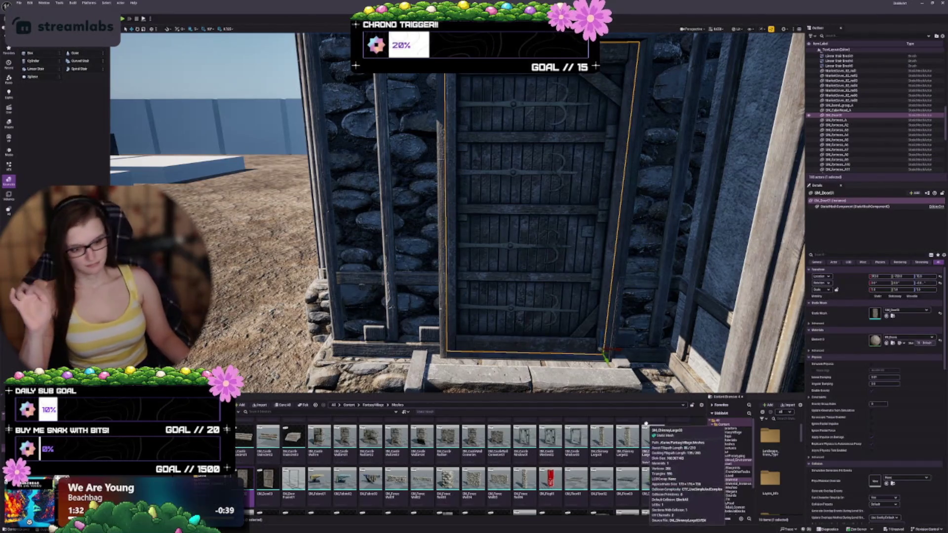
Step: Locate the door asset with Ctrl+B and assign SM_Door03 as the replacement studded door
{"action": "key", "text": "ctrl+b"}
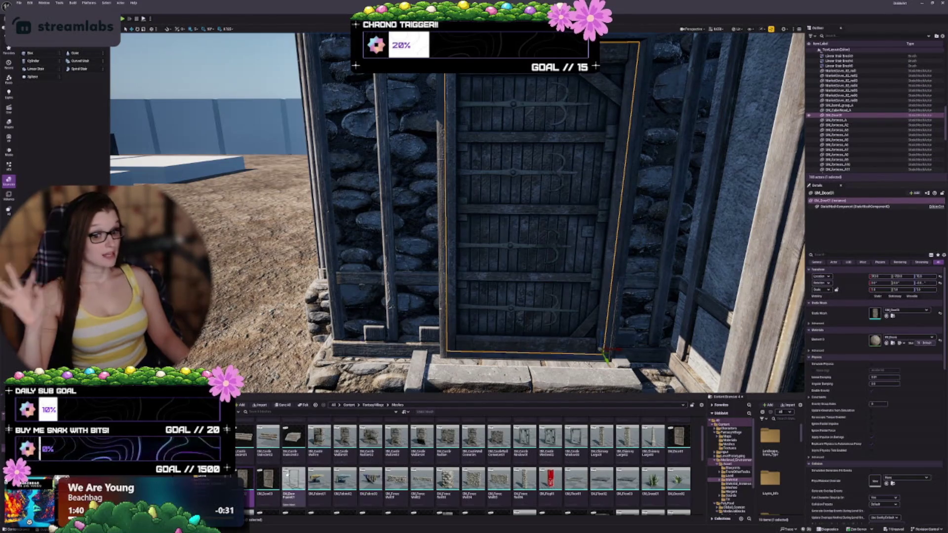
{"action": "left_click", "coordinate": [268, 478]}
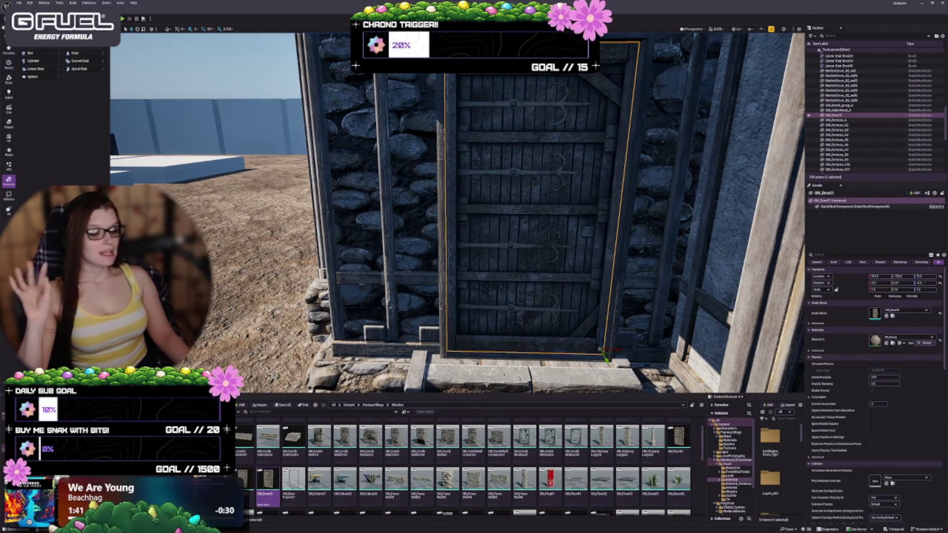
{"action": "scroll", "coordinate": [535, 488], "scroll_direction": "down", "scroll_amount": 1}
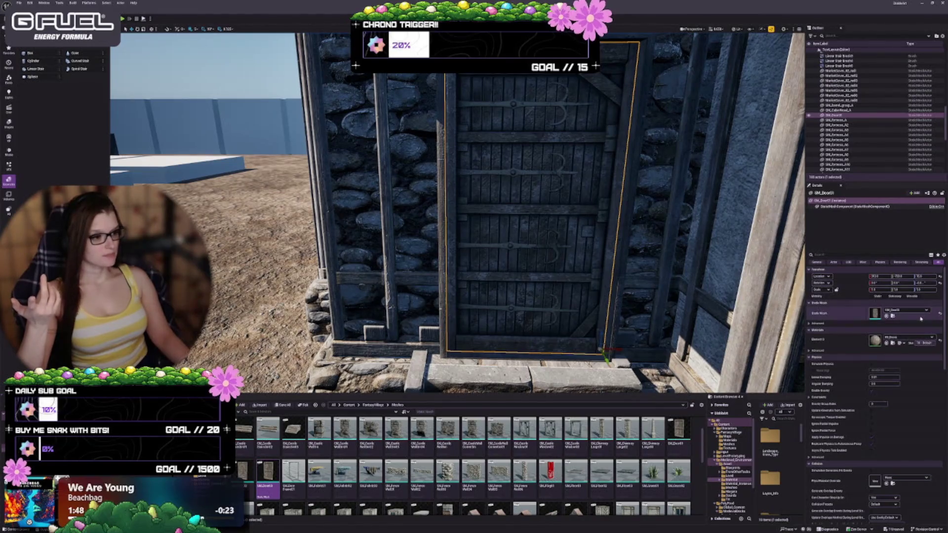
{"action": "left_click", "coordinate": [887, 316]}
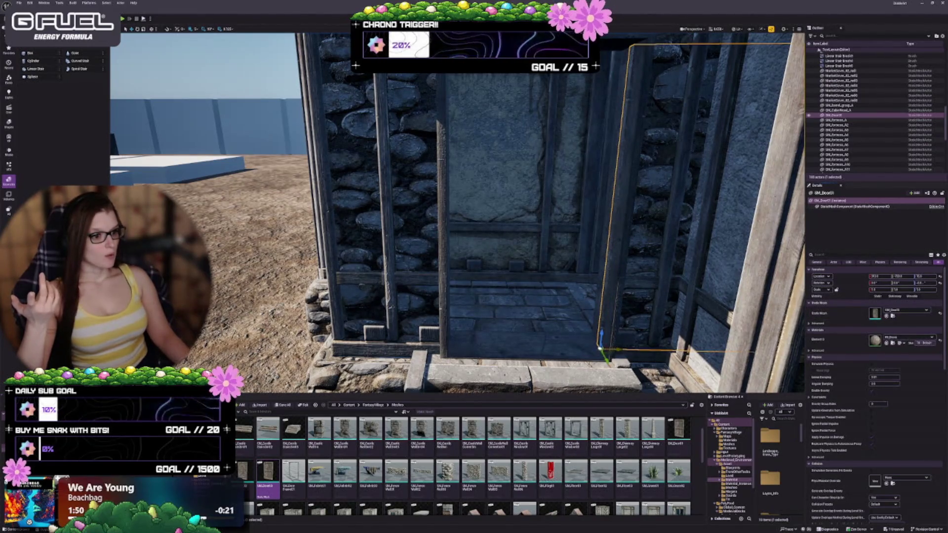
{"action": "left_click_drag", "start_coordinate": [480, 357], "coordinate": [465, 359]}
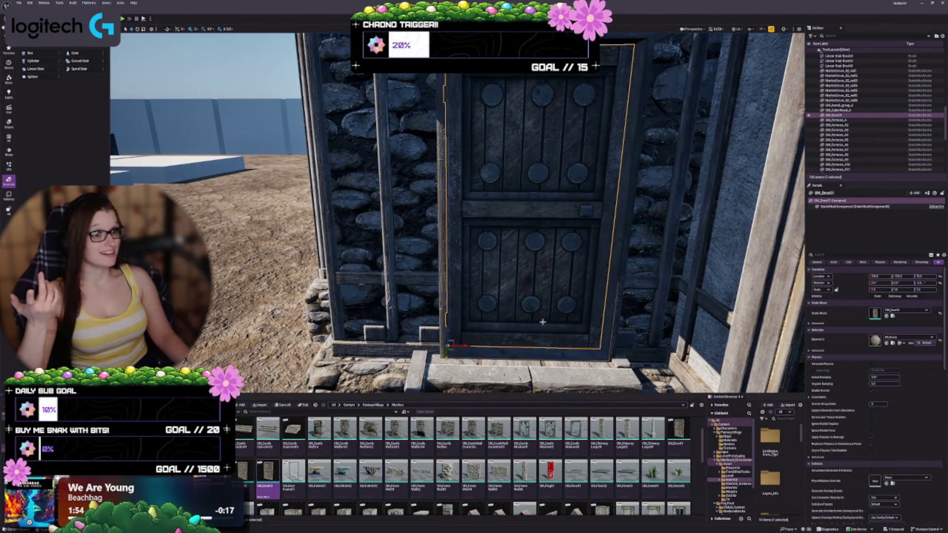
{"action": "mouse_move", "coordinate": [533, 329]}
{"action": "left_mouse_down"}
{"action": "mouse_move", "coordinate": [524, 306]}
{"action": "mouse_move", "coordinate": [533, 328]}
{"action": "mouse_move", "coordinate": [534, 305]}
{"action": "mouse_move", "coordinate": [542, 308]}
{"action": "left_mouse_up"}
{"action": "key", "text": "Escape"}
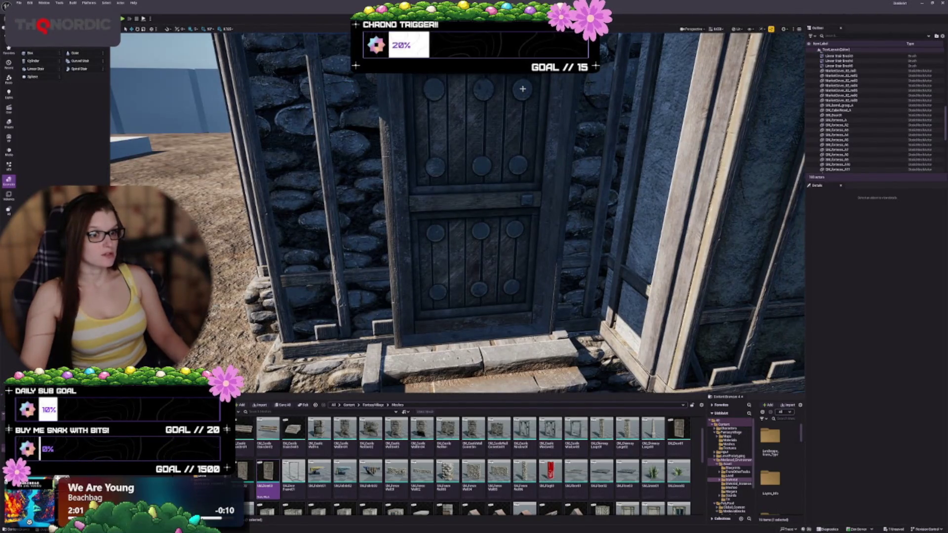
{"action": "scroll", "coordinate": [537, 219], "scroll_direction": "down", "scroll_amount": 10}
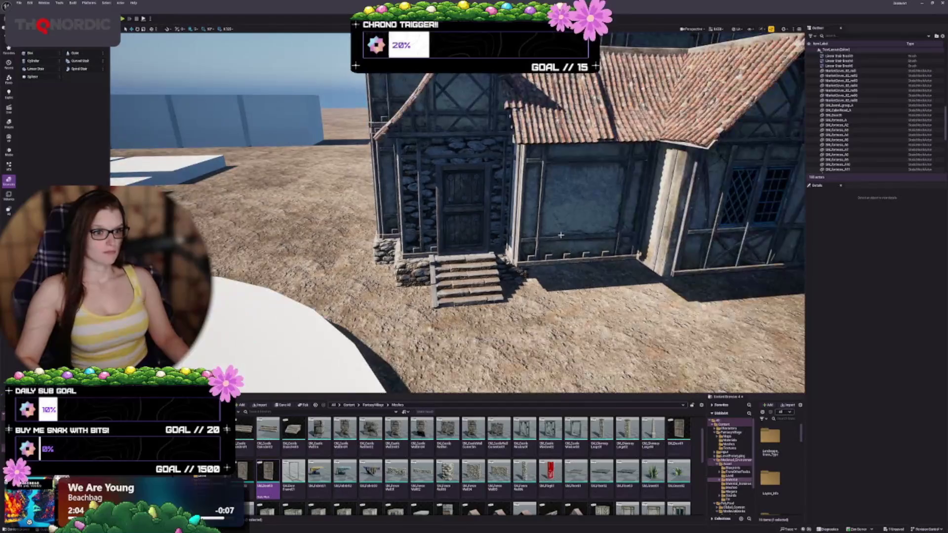
{"action": "left_click", "coordinate": [514, 223]}
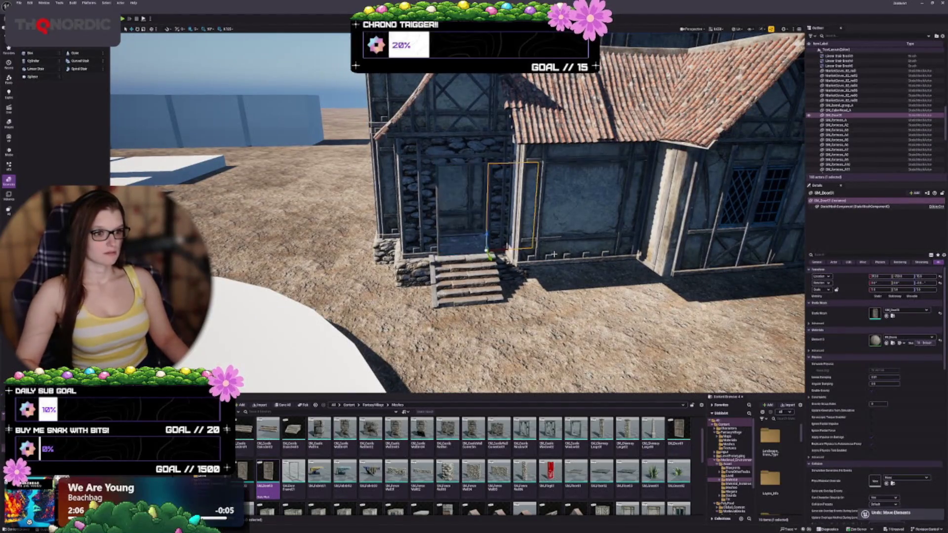
{"action": "key", "text": "ctrl+z"}
{"action": "key", "text": "ctrl+z"}
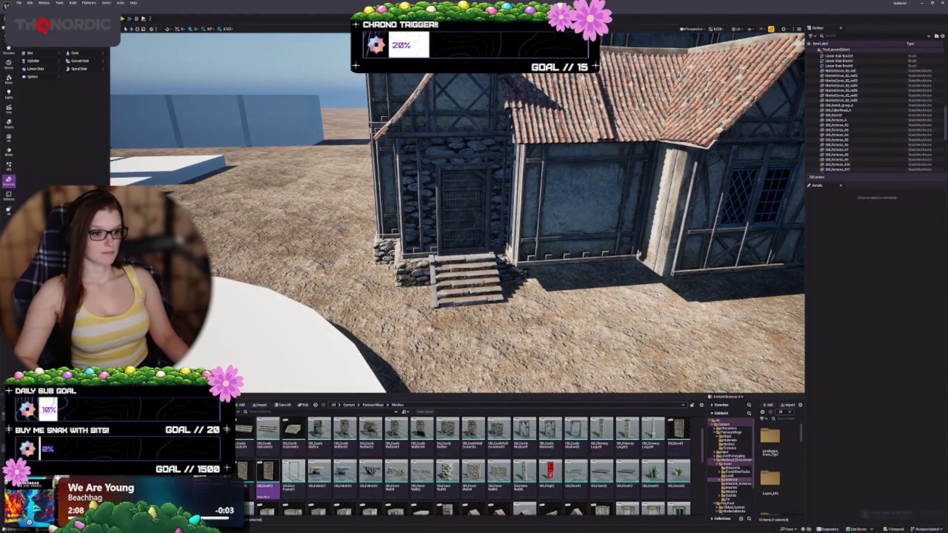
{"action": "scroll", "coordinate": [455, 473], "scroll_direction": "down", "scroll_amount": 5}
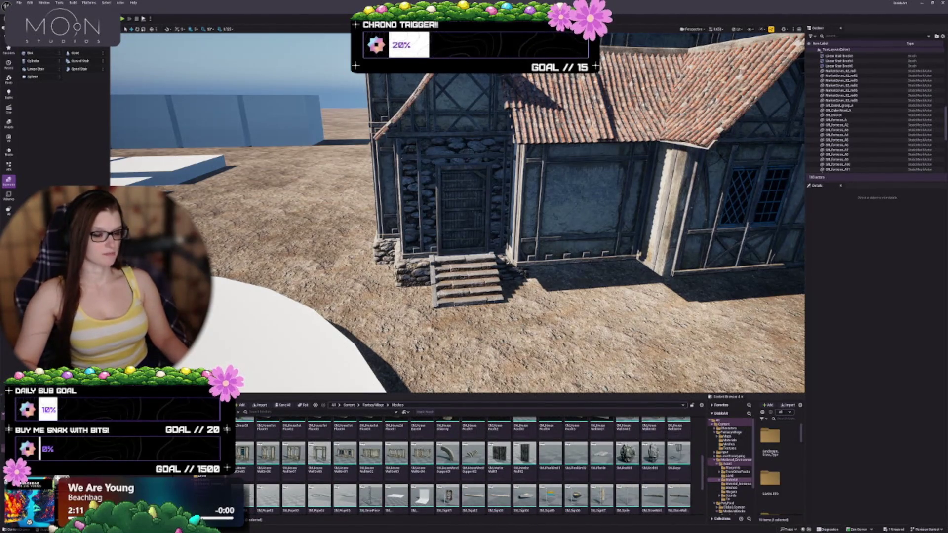
{"action": "scroll", "coordinate": [494, 190], "scroll_direction": "up", "scroll_amount": 3}
Step: Look over the tiled roof and select and frame the chimney
{"action": "scroll", "coordinate": [444, 451], "scroll_direction": "up", "scroll_amount": 5}
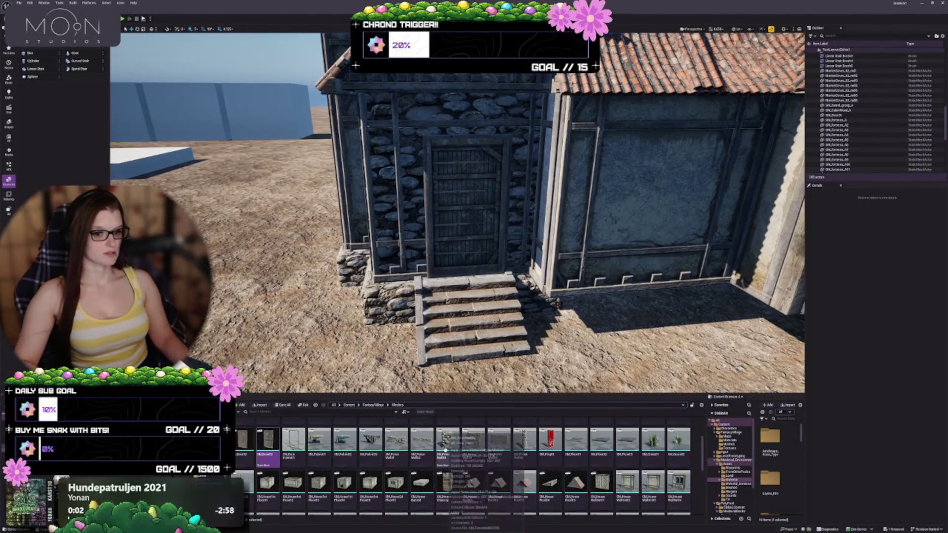
{"action": "left_click_drag", "start_coordinate": [494, 247], "coordinate": [471, 203]}
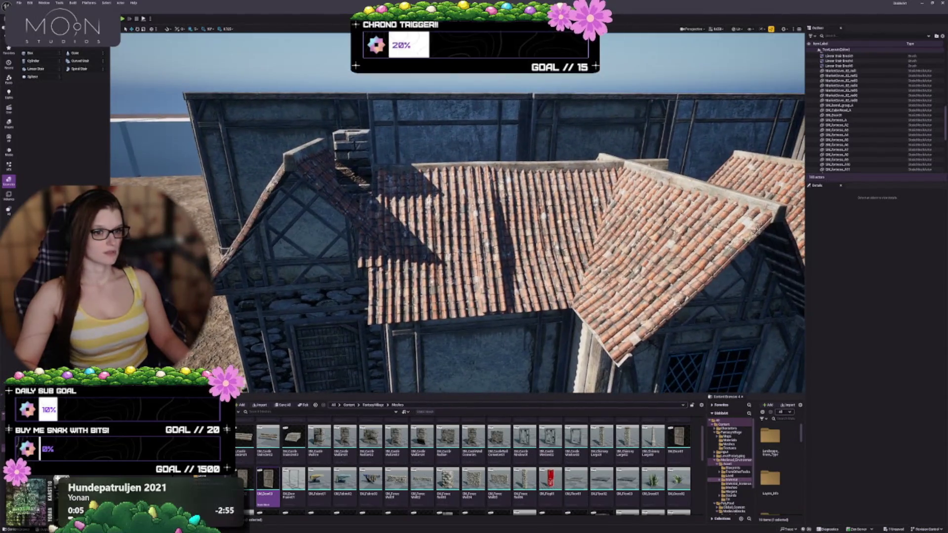
{"action": "left_click", "coordinate": [355, 192]}
{"action": "key", "text": "f"}
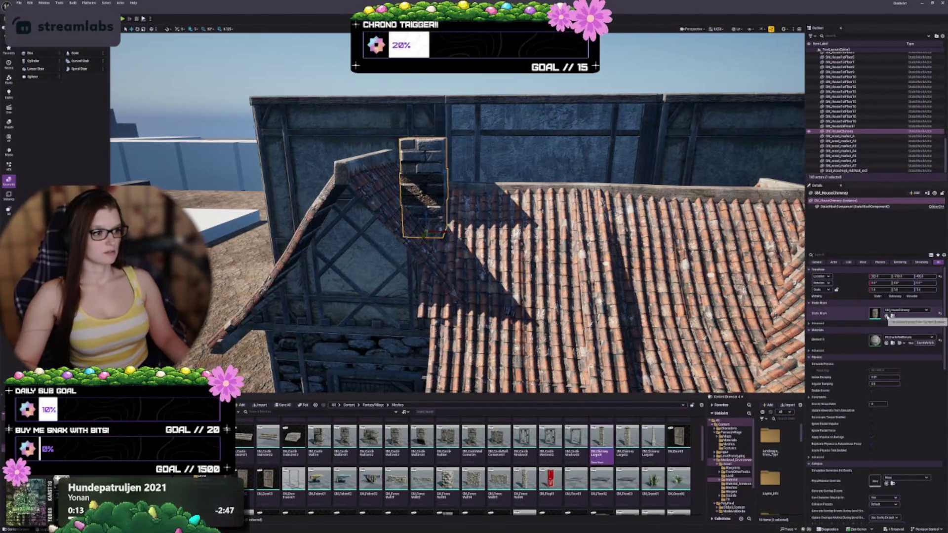
Step: Swap the chimney's Static Mesh through the SM_Chimney_Large variants, including Large03
{"action": "left_click", "coordinate": [887, 316]}
{"action": "key", "text": "f"}
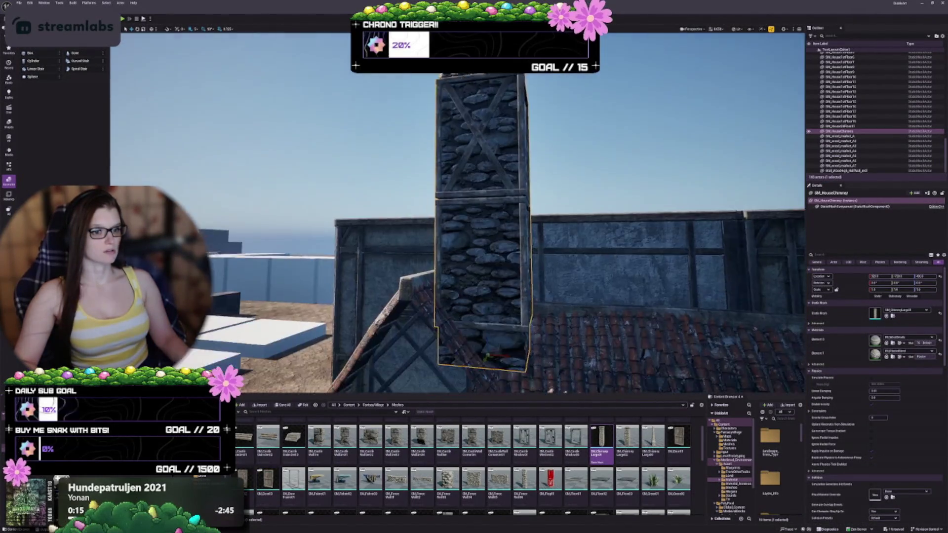
{"action": "left_click", "coordinate": [627, 439]}
{"action": "left_click", "coordinate": [886, 316]}
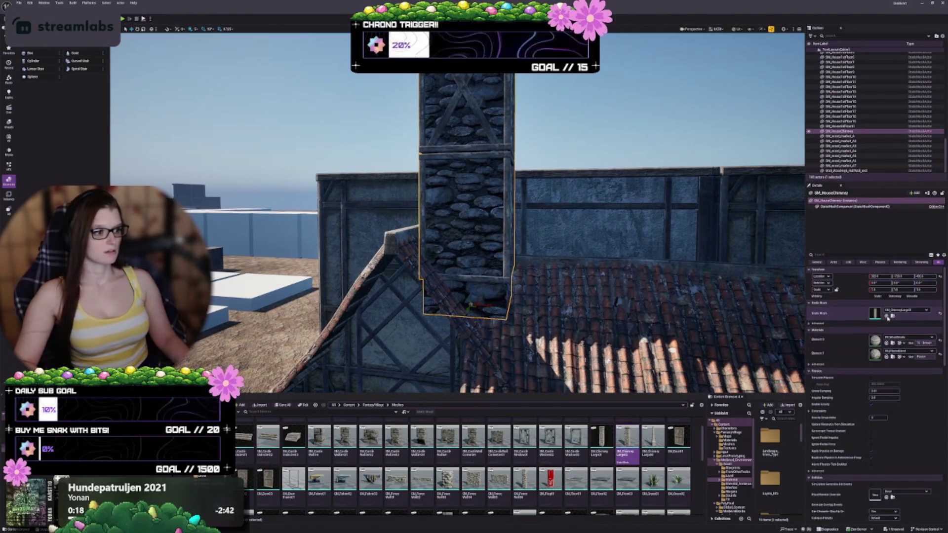
{"action": "key", "text": "f"}
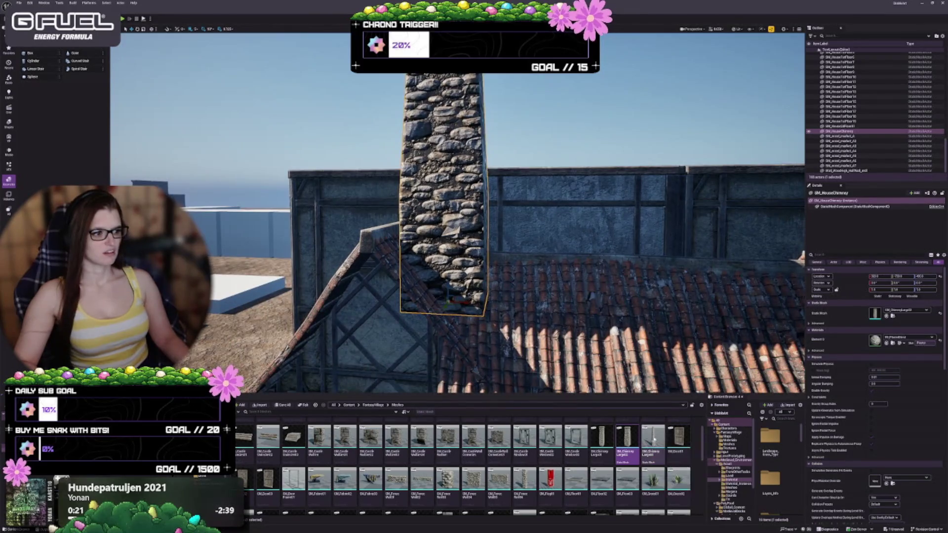
{"action": "left_click", "coordinate": [887, 316]}
{"action": "key", "text": "f"}
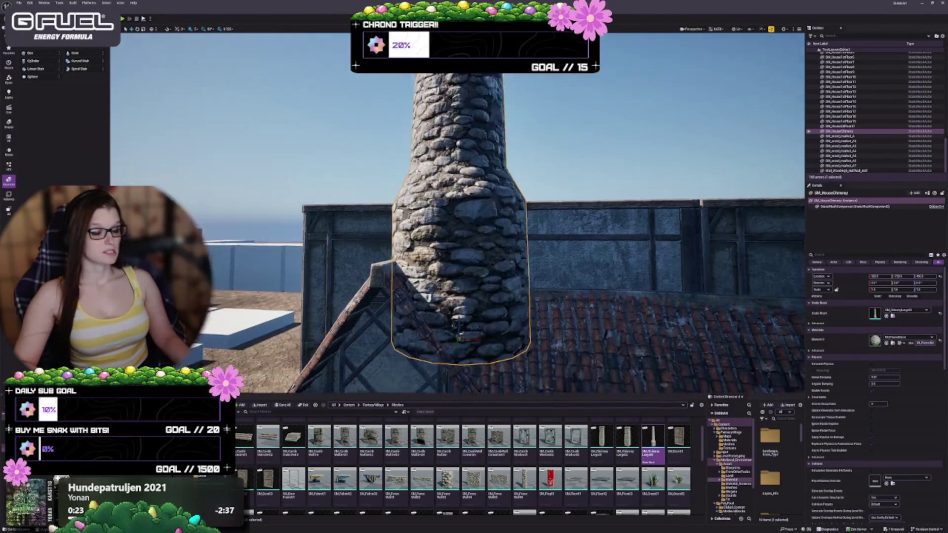
Step: Undo the mesh swaps back to the short boxy stone chimney and view the whole roof
{"action": "key", "text": "ctrl+z"}
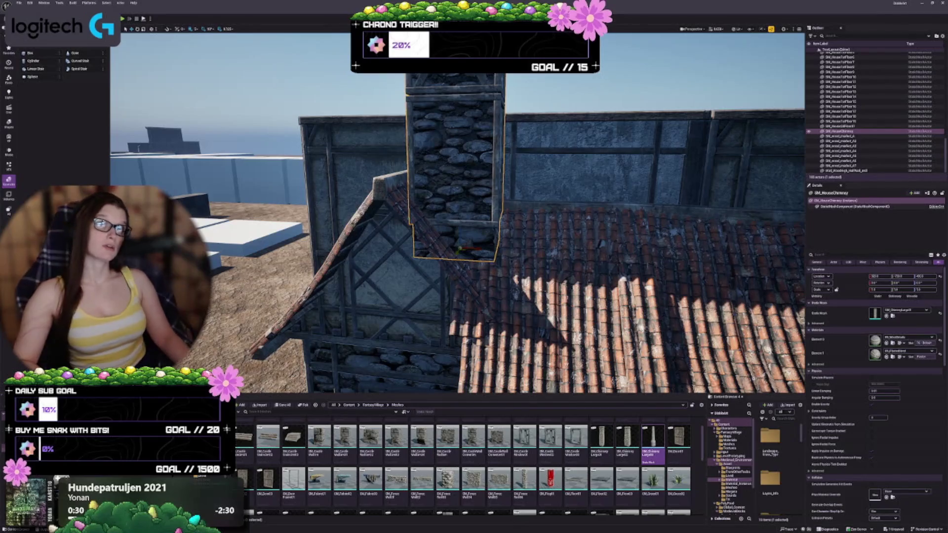
{"action": "key", "text": "ctrl+z"}
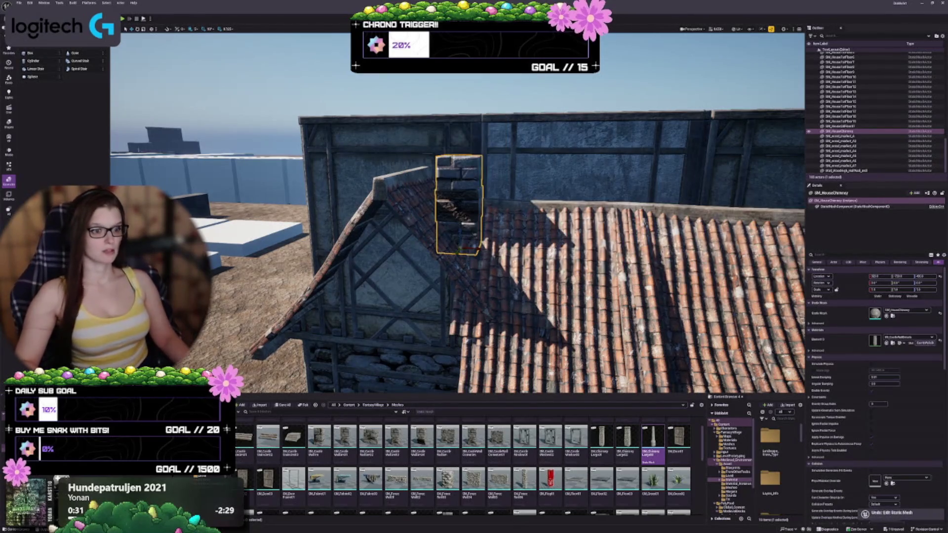
{"action": "key", "text": "ctrl+z"}
{"action": "left_click_drag", "start_coordinate": [467, 317], "coordinate": [467, 346]}
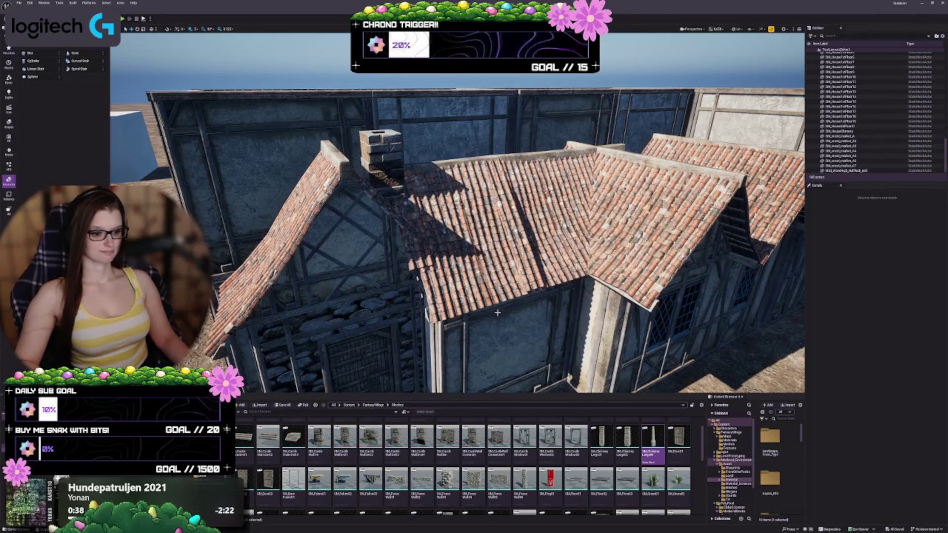
{"action": "scroll", "coordinate": [493, 320], "scroll_direction": "down", "scroll_amount": 3}
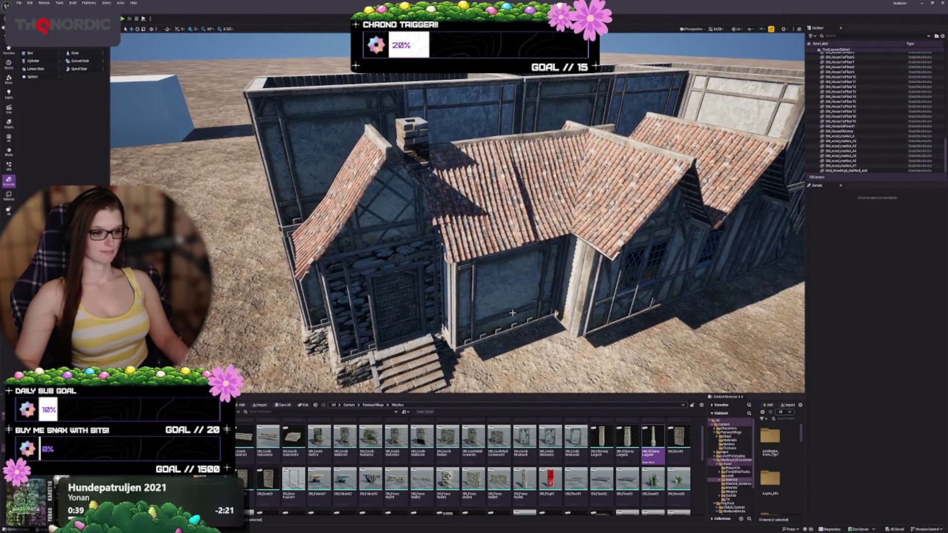
Step: Select the stone base by the steps, change the grid snap size, and Alt-drag two copies along the wall
{"action": "left_click_drag", "start_coordinate": [513, 313], "coordinate": [509, 273]}
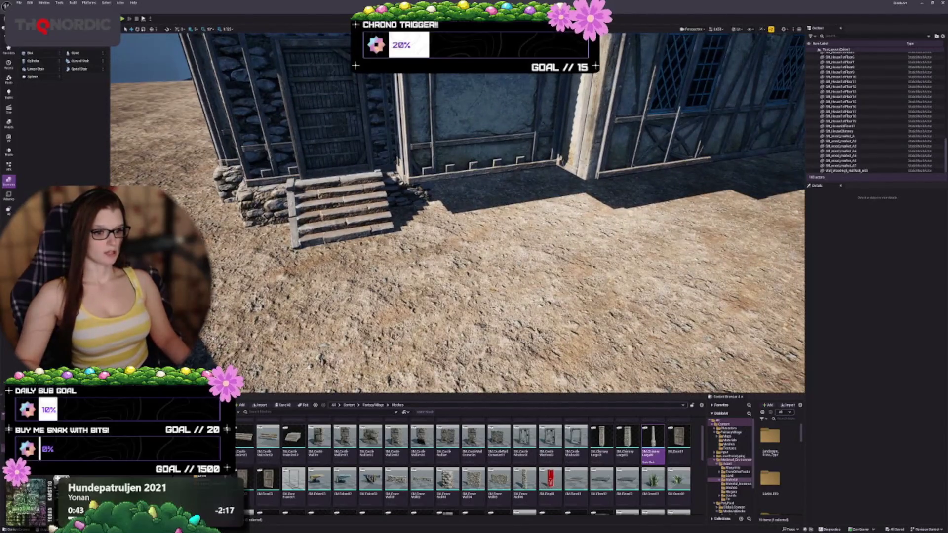
{"action": "scroll", "coordinate": [573, 469], "scroll_direction": "down", "scroll_amount": 5}
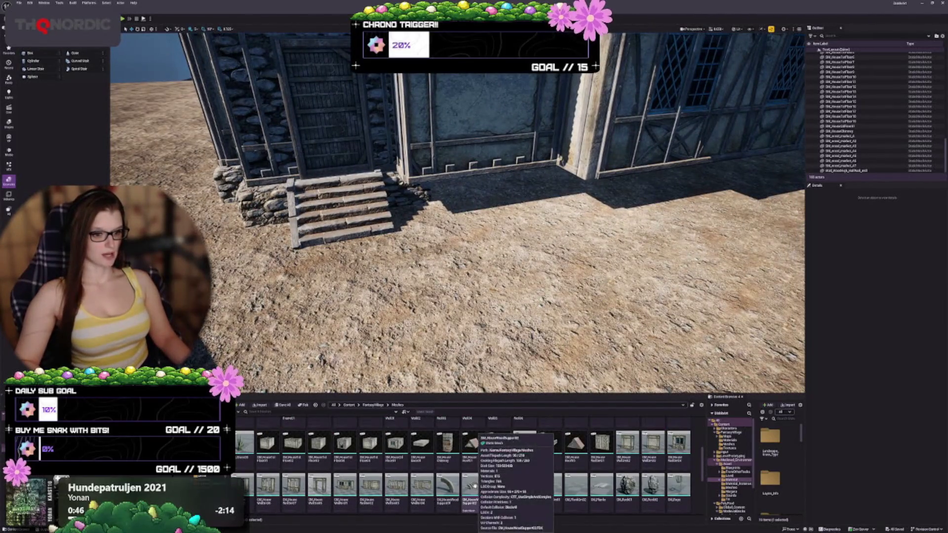
{"action": "mouse_move", "coordinate": [602, 469]}
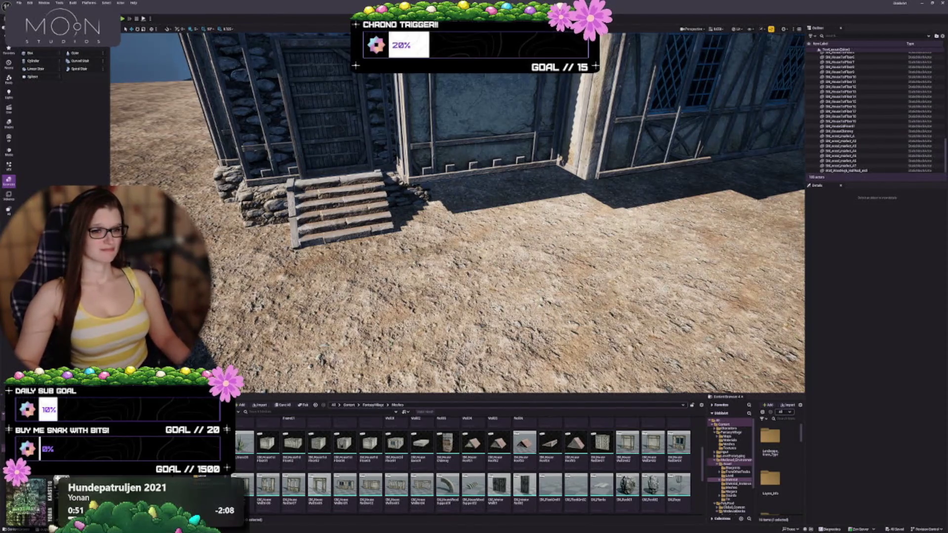
{"action": "left_click", "coordinate": [385, 197]}
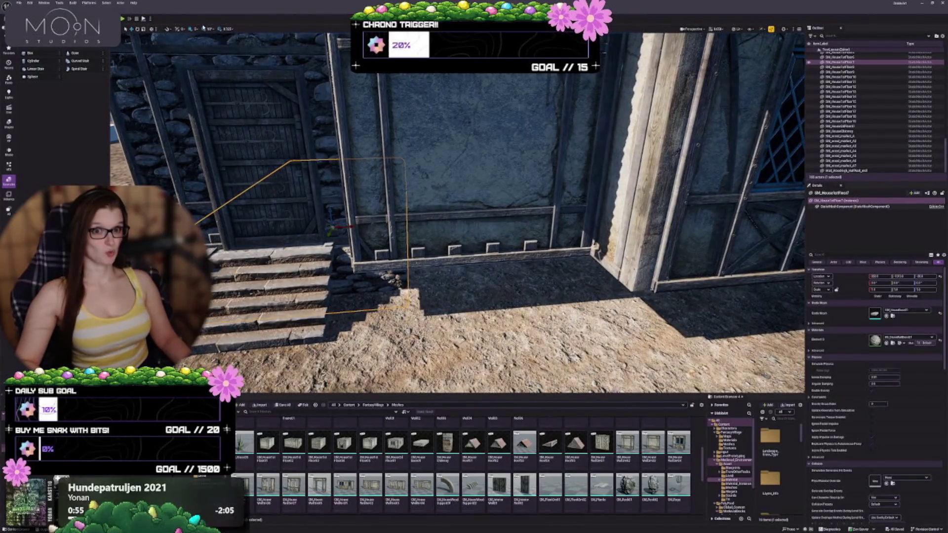
{"action": "left_click", "coordinate": [204, 28]}
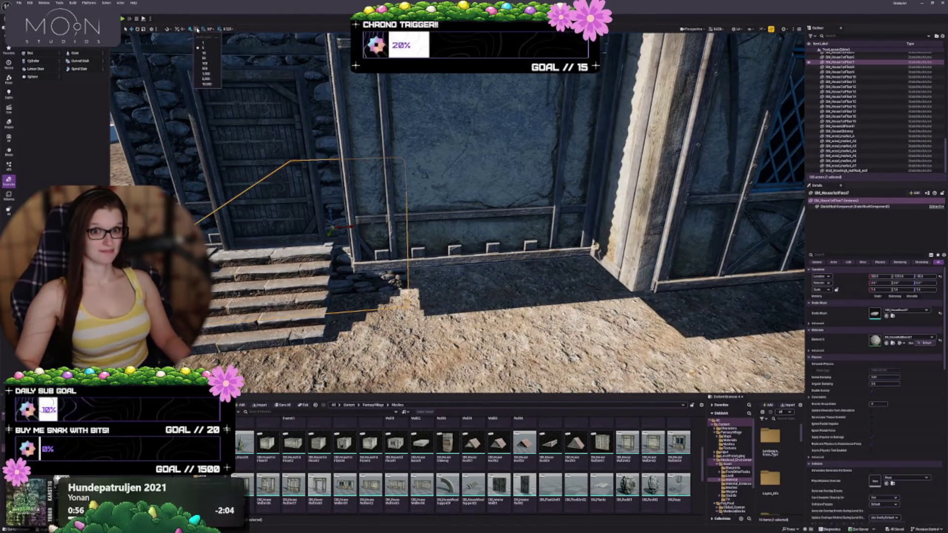
{"action": "left_click", "coordinate": [208, 55]}
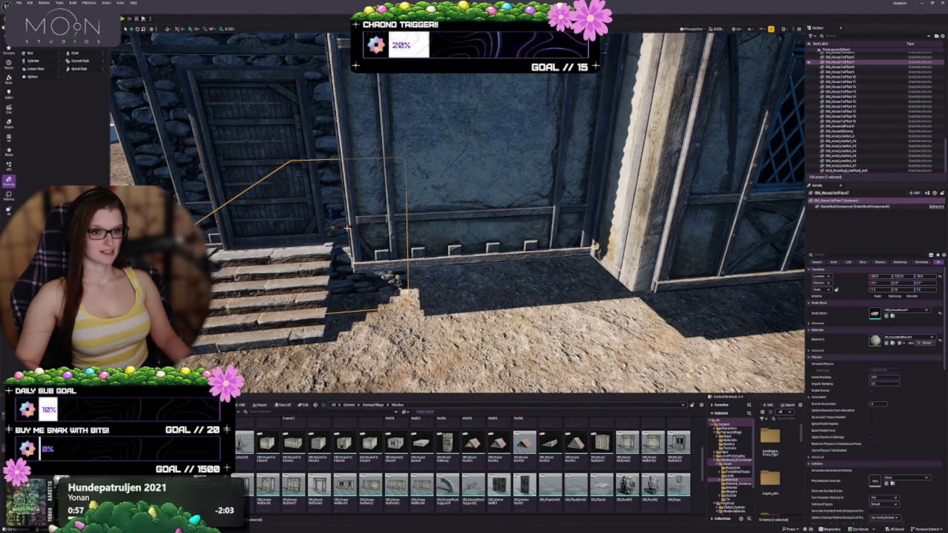
{"action": "mouse_move", "coordinate": [347, 228]}
{"action": "left_mouse_down"}
{"action": "mouse_move", "coordinate": [466, 221]}
{"action": "mouse_move", "coordinate": [451, 233]}
{"action": "mouse_move", "coordinate": [453, 244]}
{"action": "mouse_move", "coordinate": [561, 244]}
{"action": "left_mouse_up"}
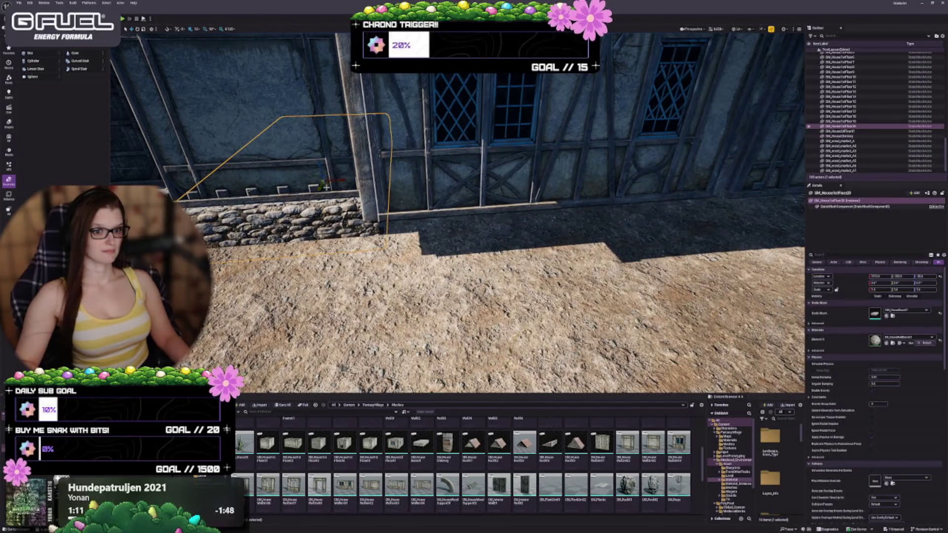
{"action": "mouse_move", "coordinate": [327, 184]}
{"action": "left_mouse_down"}
{"action": "mouse_move", "coordinate": [503, 204]}
{"action": "mouse_move", "coordinate": [571, 176]}
{"action": "mouse_move", "coordinate": [618, 133]}
{"action": "mouse_move", "coordinate": [256, 170]}
{"action": "mouse_move", "coordinate": [346, 183]}
{"action": "mouse_move", "coordinate": [354, 202]}
{"action": "mouse_move", "coordinate": [523, 204]}
{"action": "mouse_move", "coordinate": [503, 203]}
{"action": "mouse_move", "coordinate": [513, 198]}
{"action": "mouse_move", "coordinate": [499, 188]}
{"action": "left_mouse_up"}
Step: Try rotating a stone foundation piece about its vertical axis, then undo the rotation
{"action": "key", "text": "Escape"}
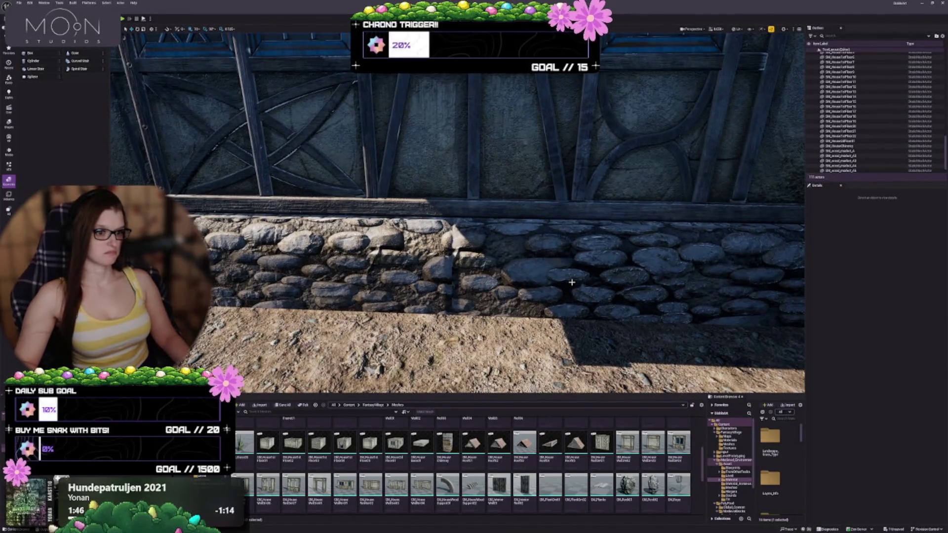
{"action": "left_click", "coordinate": [594, 257]}
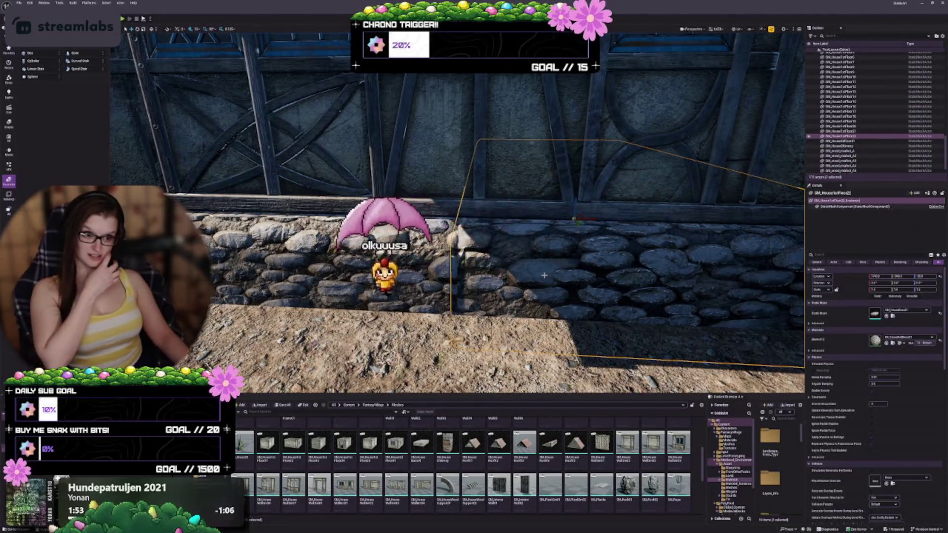
{"action": "left_click_drag", "start_coordinate": [558, 279], "coordinate": [568, 291]}
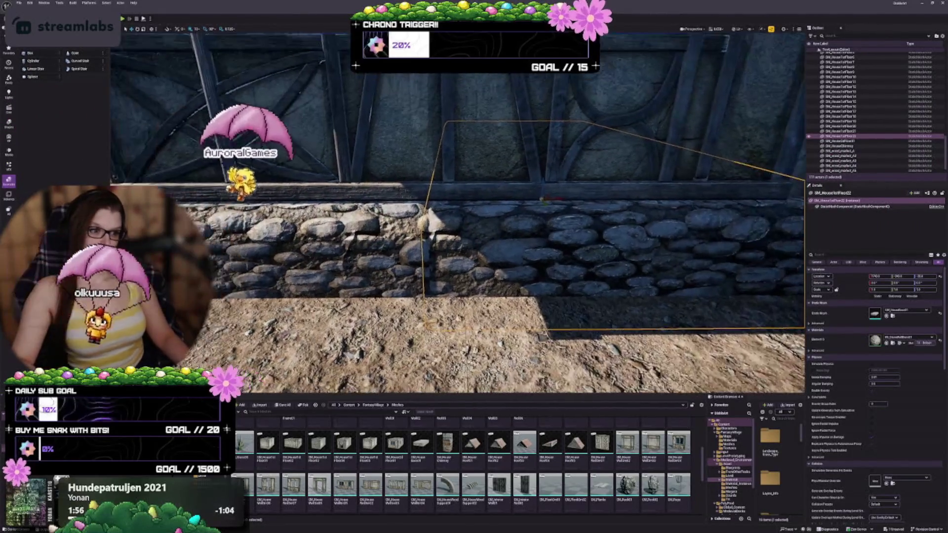
{"action": "left_click_drag", "start_coordinate": [568, 198], "coordinate": [545, 201]}
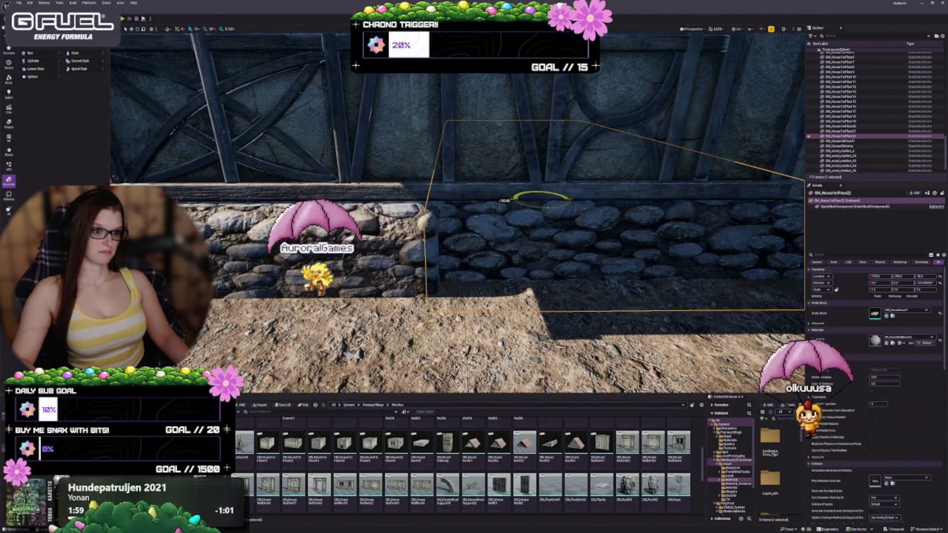
{"action": "mouse_move", "coordinate": [642, 218]}
{"action": "left_mouse_down"}
{"action": "mouse_move", "coordinate": [734, 216]}
{"action": "mouse_move", "coordinate": [734, 225]}
{"action": "mouse_move", "coordinate": [749, 184]}
{"action": "mouse_move", "coordinate": [759, 184]}
{"action": "left_mouse_up"}
{"action": "key", "text": "Escape"}
{"action": "left_click_drag", "start_coordinate": [683, 210], "coordinate": [611, 271]}
{"action": "left_click", "coordinate": [548, 212]}
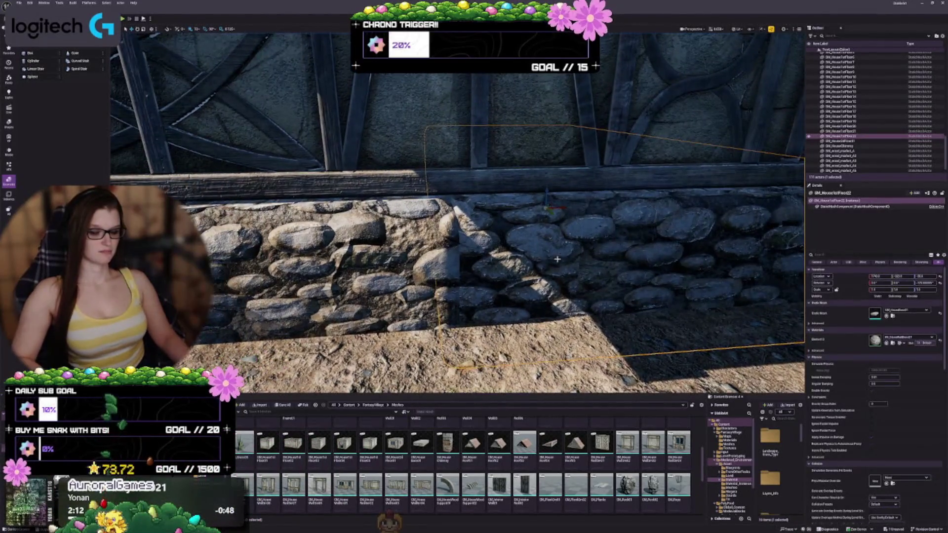
{"action": "key", "text": "ctrl+z"}
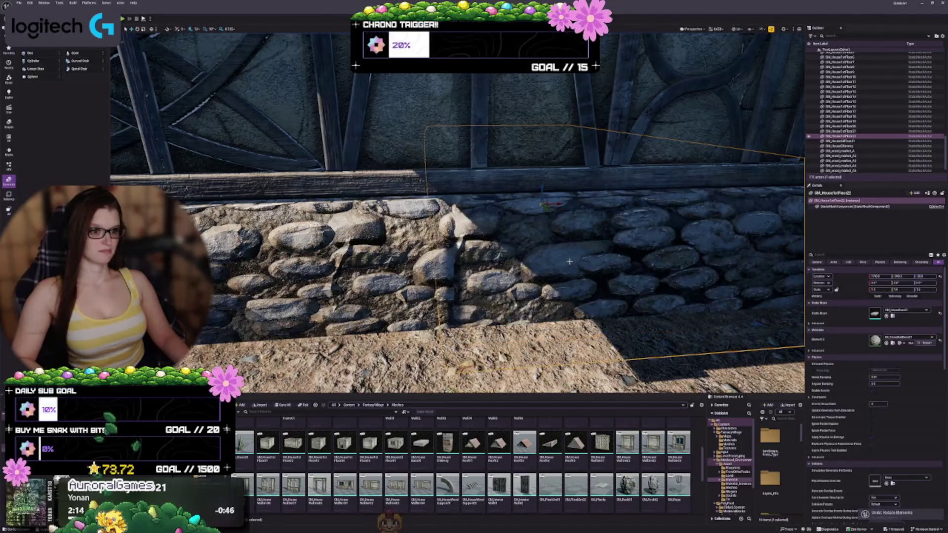
Step: Delete the extra foundation piece and rotate its neighbour -90° on Z around the corner post
{"action": "left_click_drag", "start_coordinate": [457, 213], "coordinate": [346, 213]}
{"action": "key", "text": "Escape"}
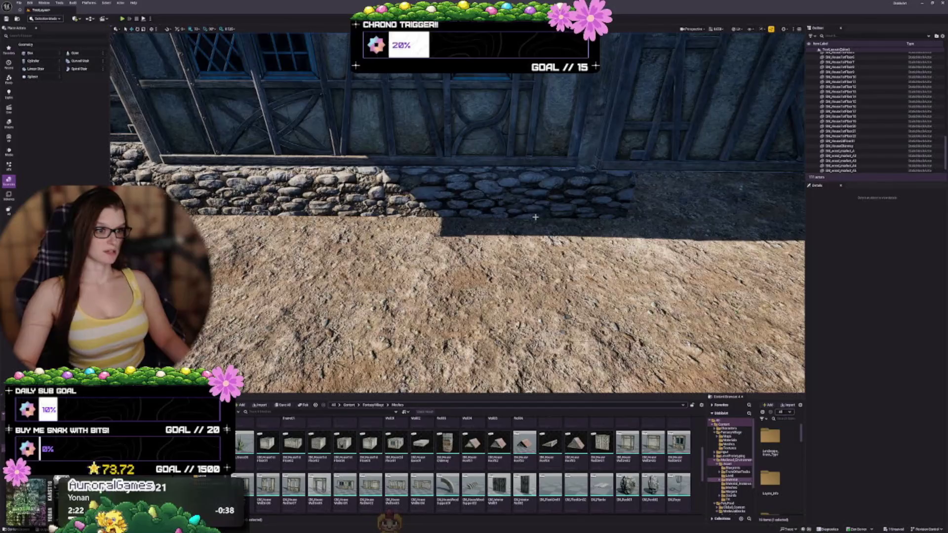
{"action": "left_click", "coordinate": [527, 193]}
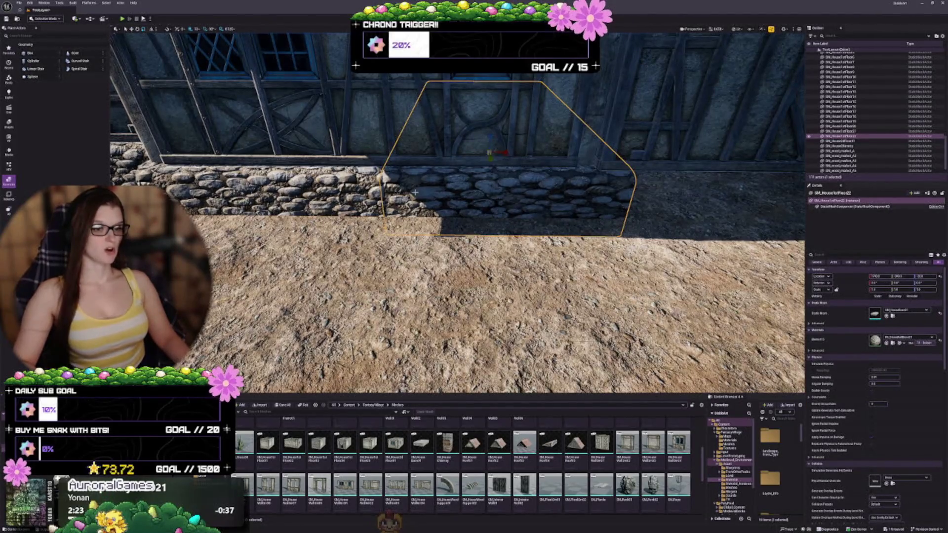
{"action": "key", "text": "Delete"}
{"action": "left_click", "coordinate": [345, 188]}
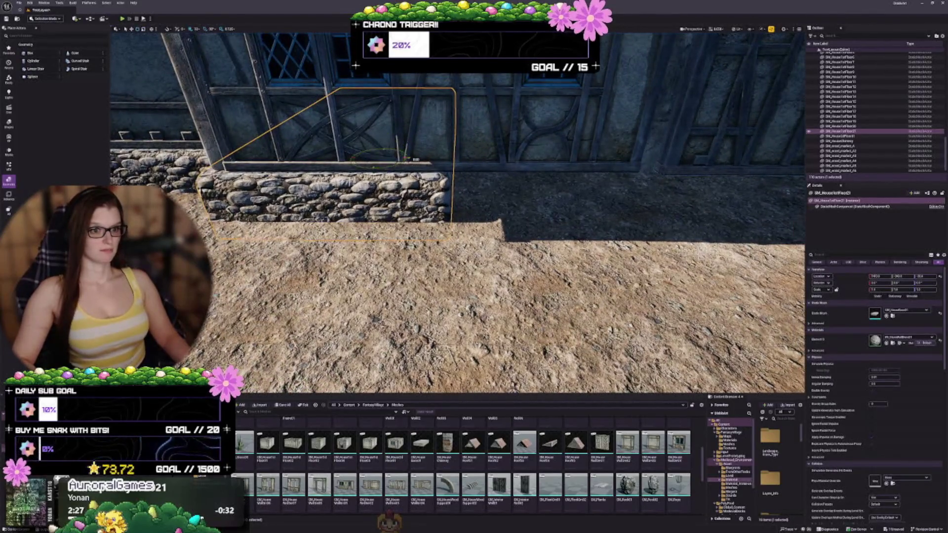
{"action": "left_click_drag", "start_coordinate": [404, 157], "coordinate": [390, 151]}
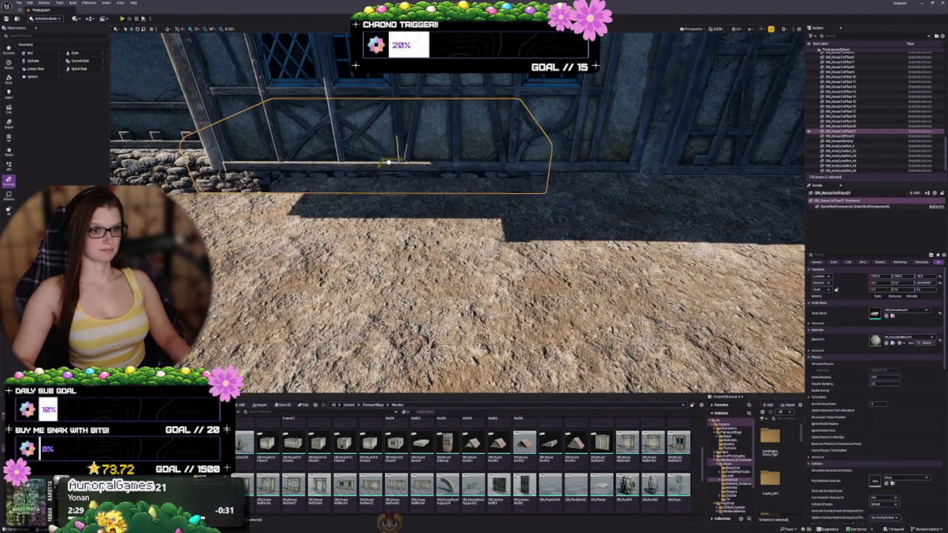
{"action": "mouse_move", "coordinate": [443, 192]}
{"action": "left_mouse_down"}
{"action": "mouse_move", "coordinate": [514, 236]}
{"action": "mouse_move", "coordinate": [597, 151]}
{"action": "mouse_move", "coordinate": [595, 162]}
{"action": "left_mouse_up"}
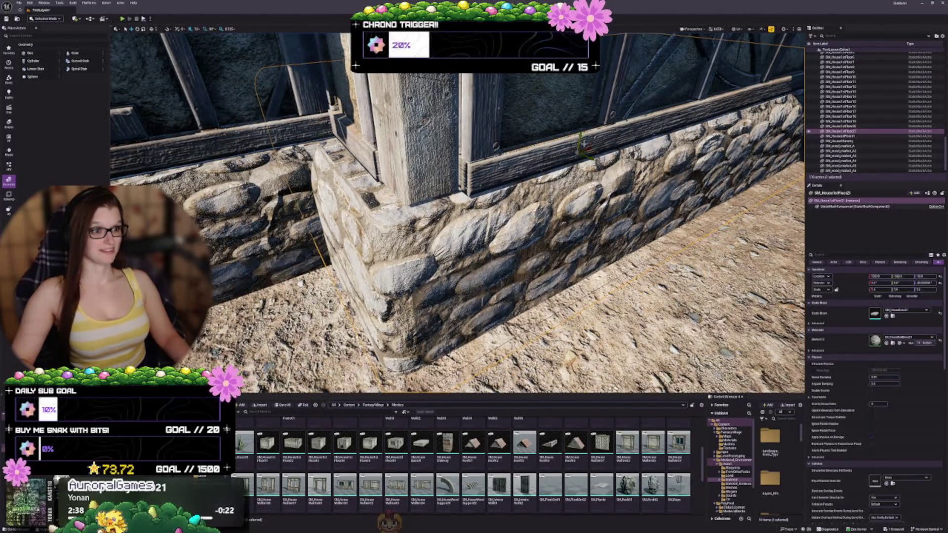
{"action": "mouse_move", "coordinate": [590, 152]}
{"action": "left_mouse_down"}
{"action": "mouse_move", "coordinate": [599, 124]}
{"action": "mouse_move", "coordinate": [501, 143]}
{"action": "left_mouse_up"}
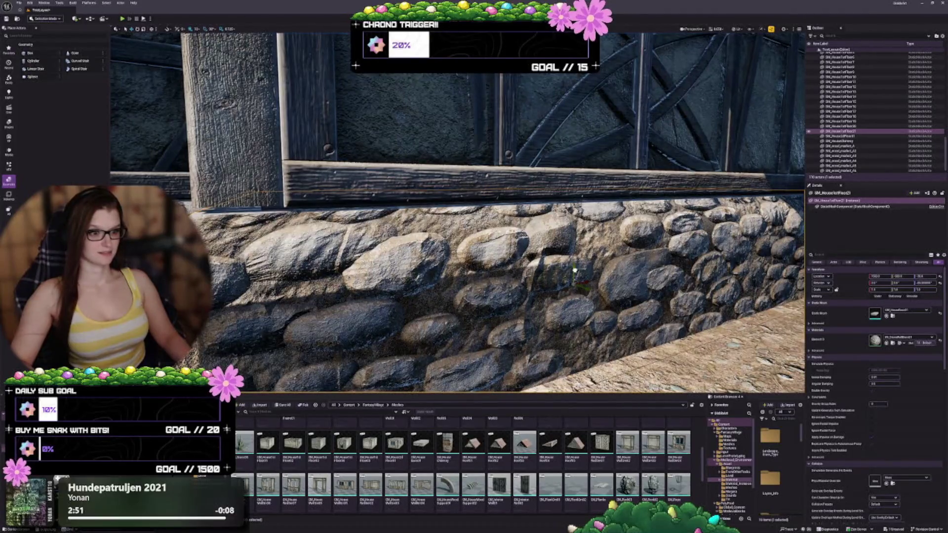
Step: Raise and nudge the corner stone base piece to align under the timber frame, then select the next floor actor
{"action": "left_click_drag", "start_coordinate": [576, 262], "coordinate": [610, 283]}
{"action": "left_click", "coordinate": [575, 246]}
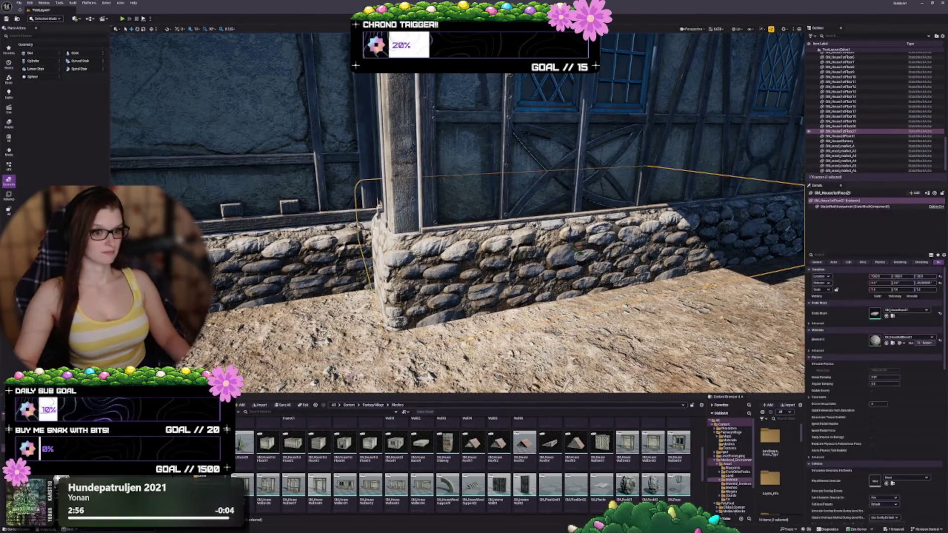
{"action": "left_click_drag", "start_coordinate": [575, 245], "coordinate": [566, 223]}
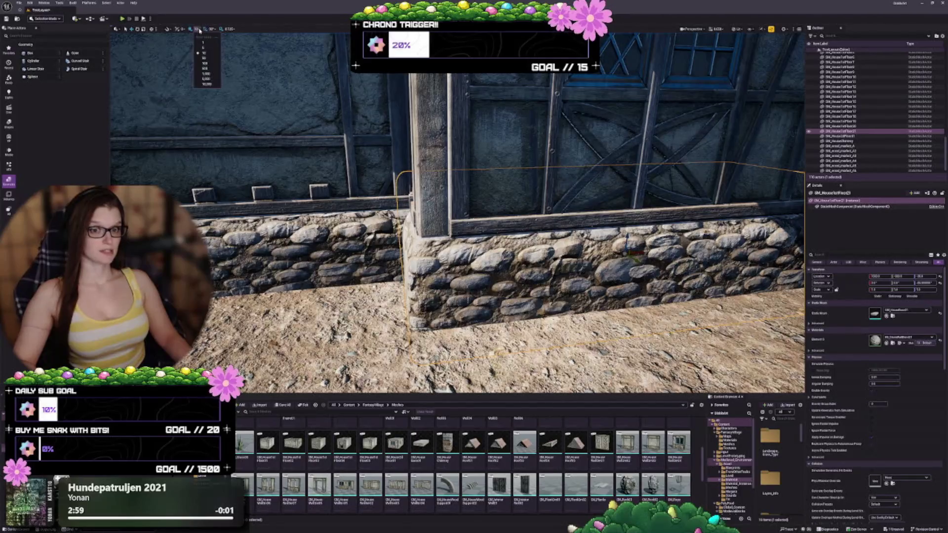
{"action": "mouse_move", "coordinate": [626, 239]}
{"action": "left_mouse_down"}
{"action": "mouse_move", "coordinate": [701, 235]}
{"action": "mouse_move", "coordinate": [694, 232]}
{"action": "left_mouse_up"}
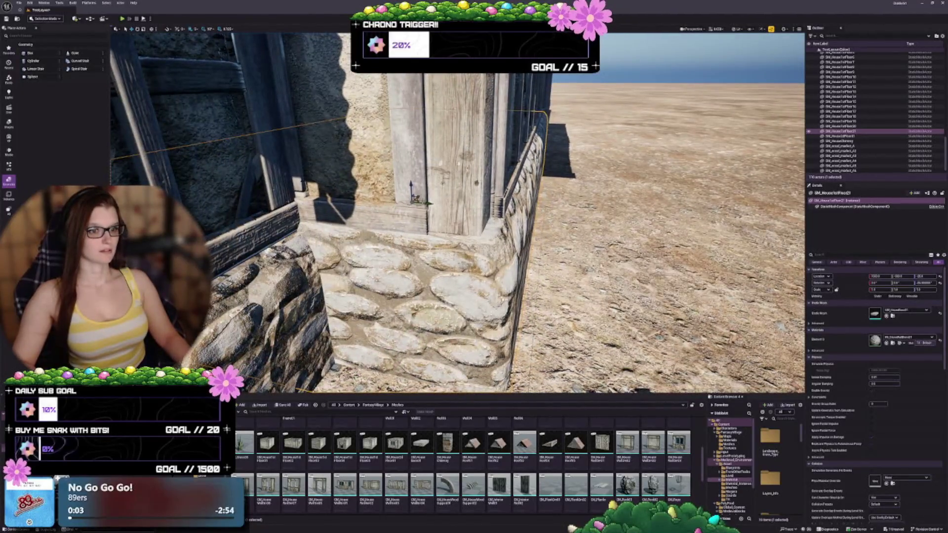
{"action": "left_click_drag", "start_coordinate": [426, 203], "coordinate": [391, 195]}
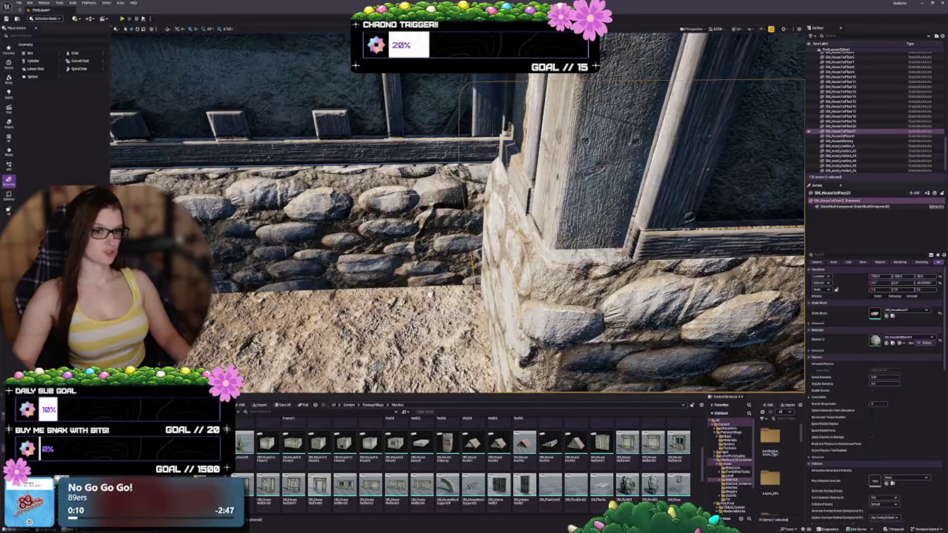
{"action": "left_click", "coordinate": [839, 126]}
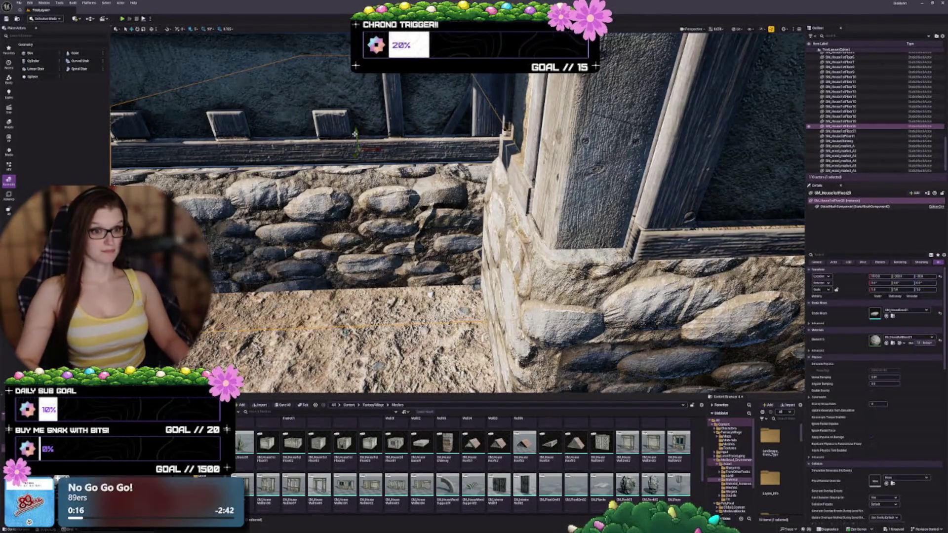
Step: Select and frame SM_House1stFloor stone base pieces from the Outliner
{"action": "key", "text": "f"}
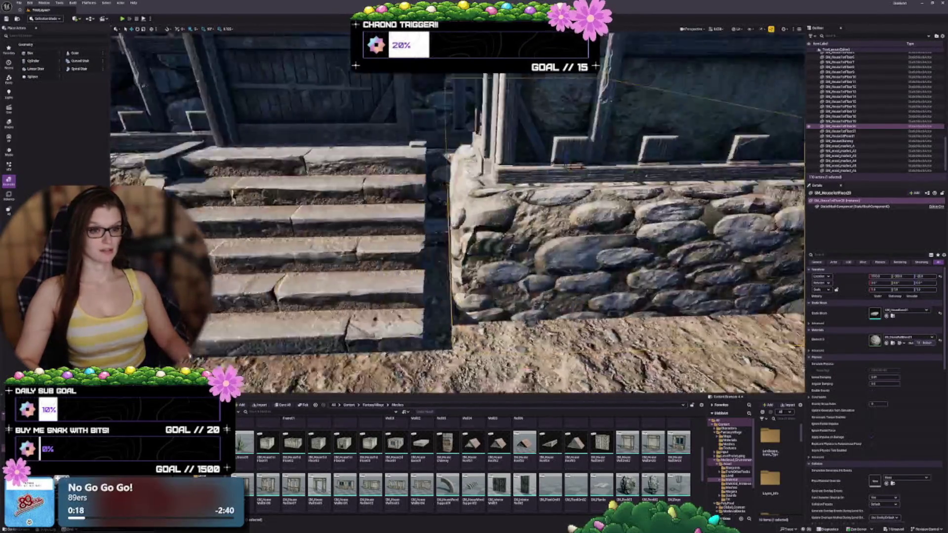
{"action": "double_click", "coordinate": [839, 62]}
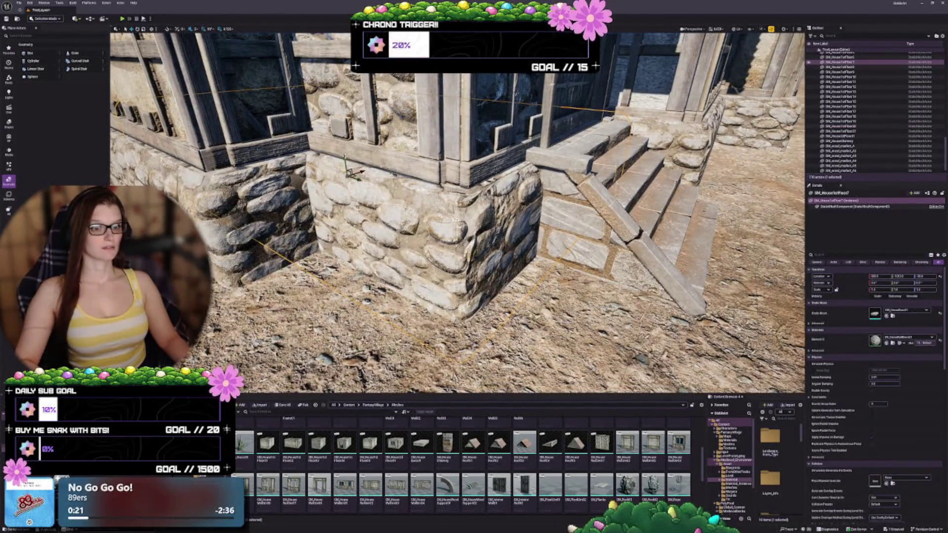
{"action": "left_click", "coordinate": [840, 77]}
{"action": "key", "text": "f"}
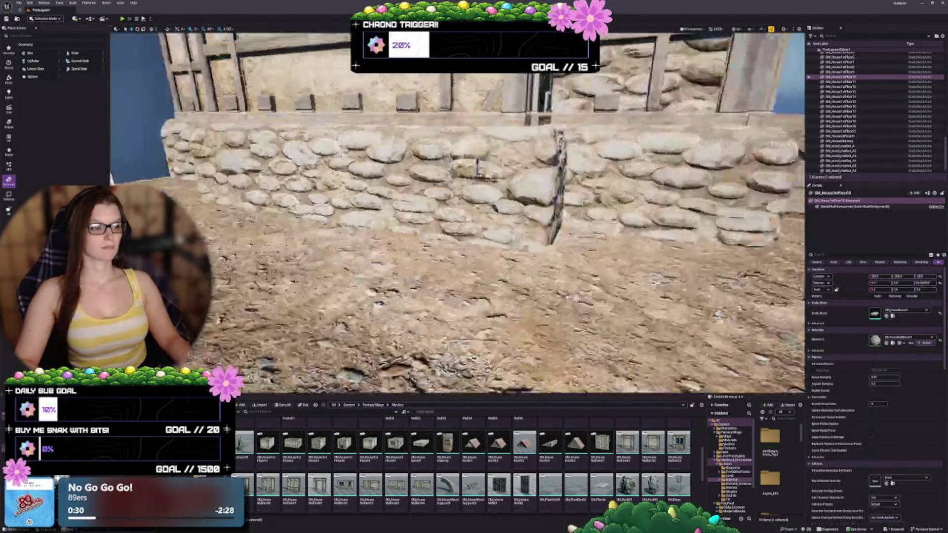
{"action": "key", "text": "Escape"}
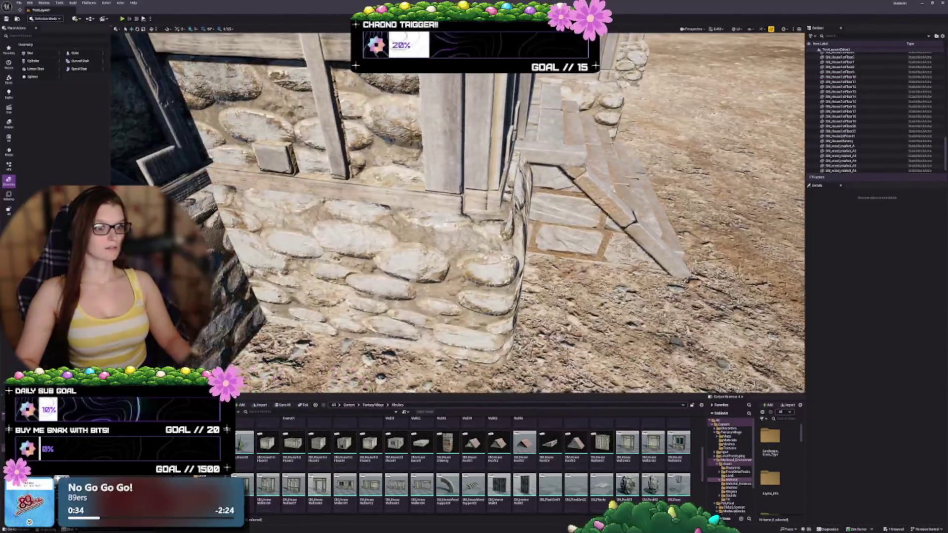
Step: Shift the corner stone foundation piece left and then right so the corners meet cleanly
{"action": "left_click", "coordinate": [563, 232]}
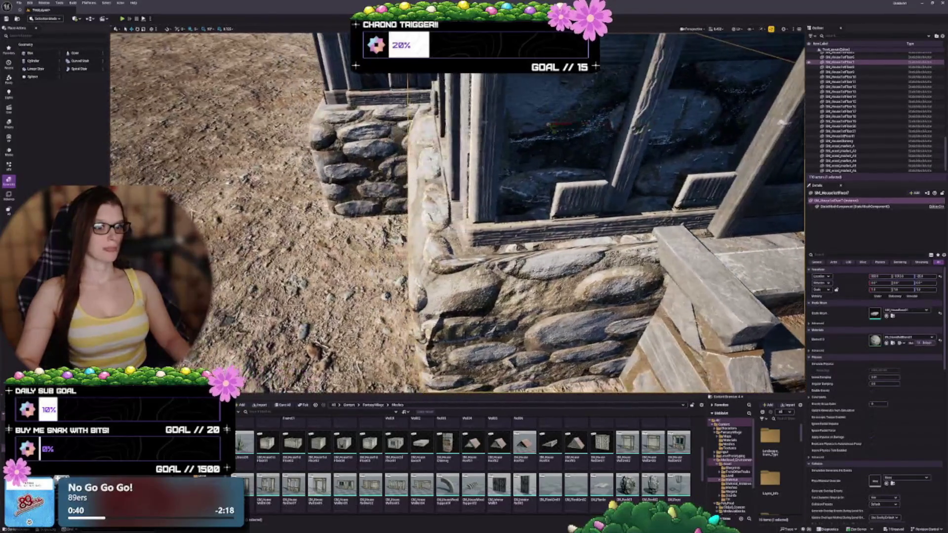
{"action": "left_click_drag", "start_coordinate": [513, 138], "coordinate": [519, 140]}
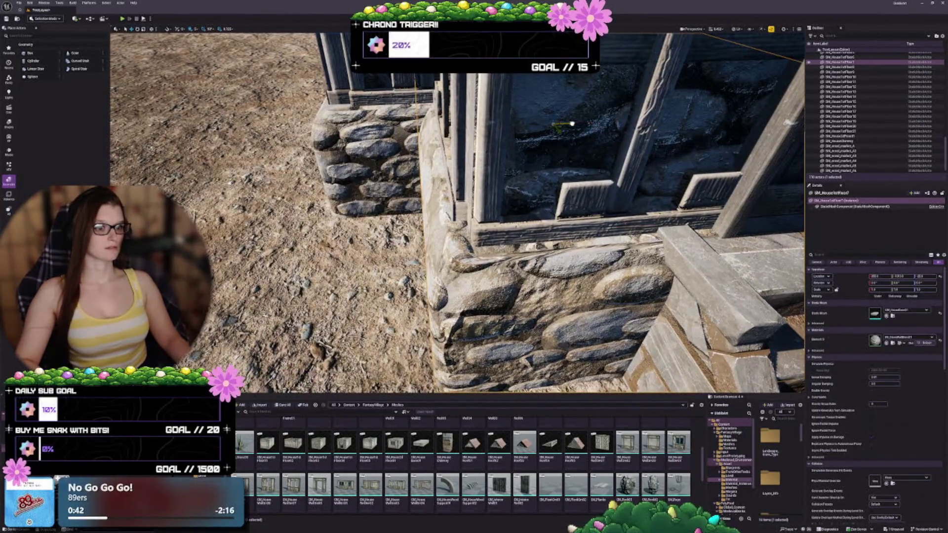
{"action": "left_click_drag", "start_coordinate": [513, 138], "coordinate": [444, 156]}
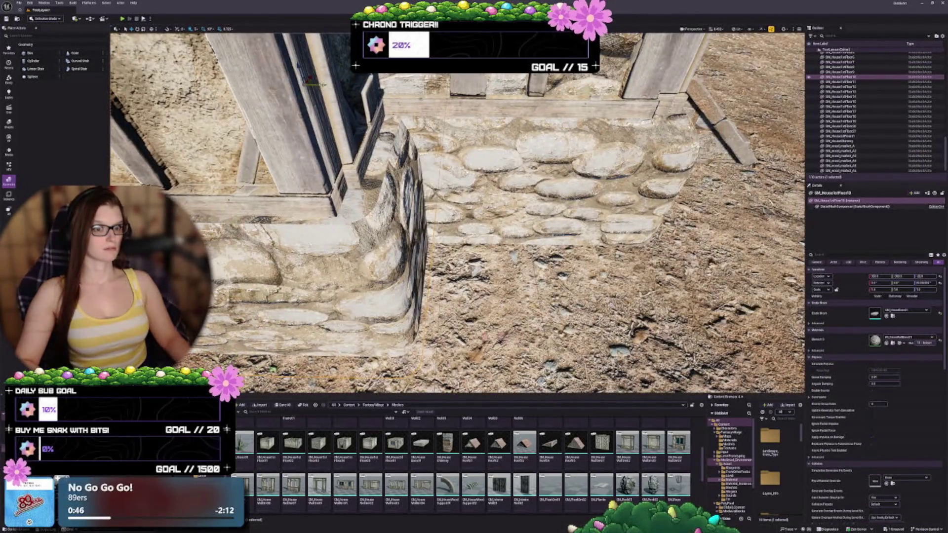
{"action": "left_click_drag", "start_coordinate": [322, 85], "coordinate": [318, 86]}
{"action": "left_click_drag", "start_coordinate": [414, 140], "coordinate": [371, 149]}
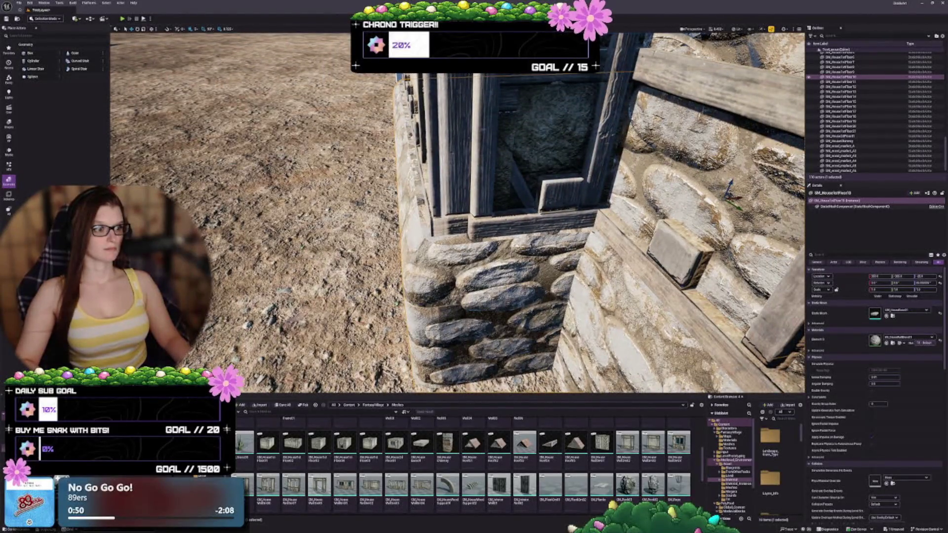
{"action": "left_click_drag", "start_coordinate": [736, 199], "coordinate": [651, 207]}
Step: Slide the stone wall section near the stairs slightly right
{"action": "left_click", "coordinate": [509, 246]}
{"action": "mouse_move", "coordinate": [524, 198]}
{"action": "left_mouse_down"}
{"action": "mouse_move", "coordinate": [471, 201]}
{"action": "mouse_move", "coordinate": [487, 201]}
{"action": "left_mouse_up"}
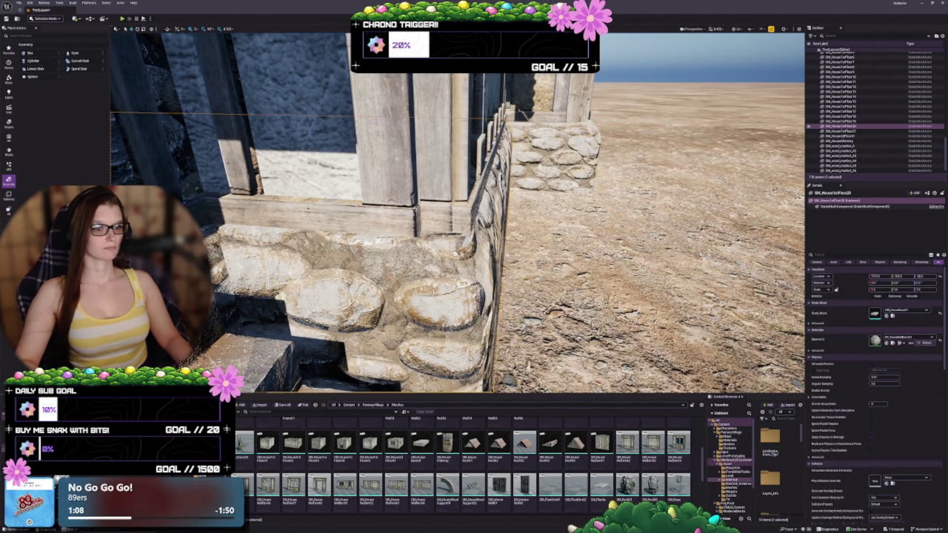
{"action": "left_click_drag", "start_coordinate": [486, 200], "coordinate": [348, 201]}
Step: Duplicate the foundation piece under the windows and slide the copy along the windowed wall
{"action": "key", "text": "Escape"}
{"action": "left_click", "coordinate": [380, 197]}
{"action": "key", "text": "Escape"}
{"action": "left_click_drag", "start_coordinate": [523, 319], "coordinate": [568, 318]}
{"action": "left_click_drag", "start_coordinate": [393, 188], "coordinate": [393, 188]}
{"action": "mouse_move", "coordinate": [318, 202]}
{"action": "left_mouse_down"}
{"action": "mouse_move", "coordinate": [301, 202]}
{"action": "mouse_move", "coordinate": [345, 202]}
{"action": "left_mouse_up"}
{"action": "left_click", "coordinate": [301, 203]}
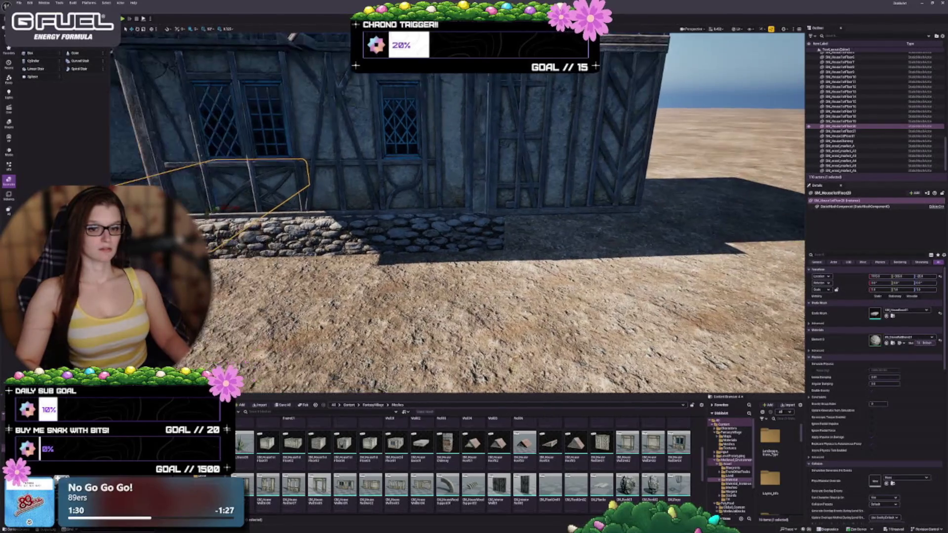
{"action": "key", "text": "ctrl+d"}
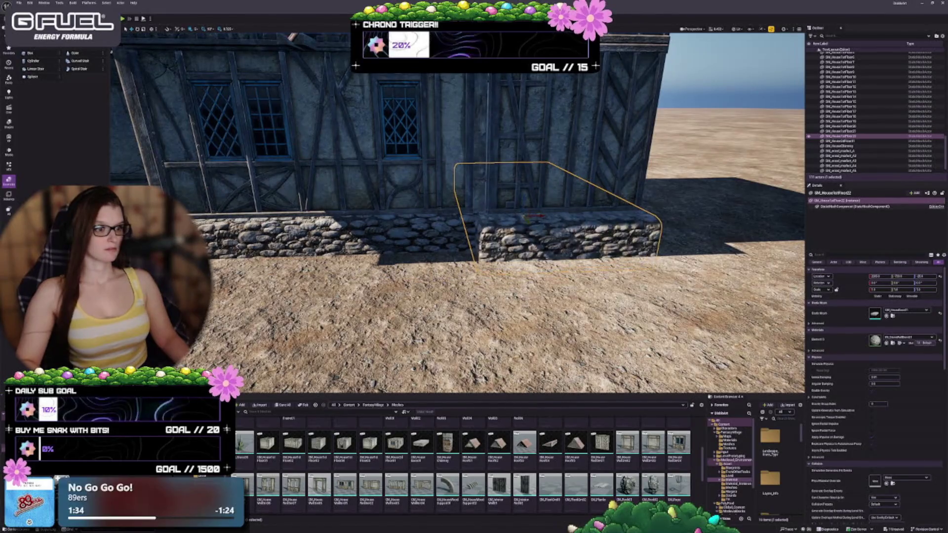
{"action": "key", "text": "f"}
{"action": "mouse_move", "coordinate": [537, 227]}
{"action": "left_mouse_down"}
{"action": "mouse_move", "coordinate": [561, 226]}
{"action": "mouse_move", "coordinate": [461, 254]}
{"action": "left_mouse_up"}
{"action": "mouse_move", "coordinate": [304, 255]}
{"action": "left_mouse_down"}
{"action": "mouse_move", "coordinate": [284, 245]}
{"action": "mouse_move", "coordinate": [605, 299]}
{"action": "left_mouse_up"}
{"action": "key", "text": "Escape"}
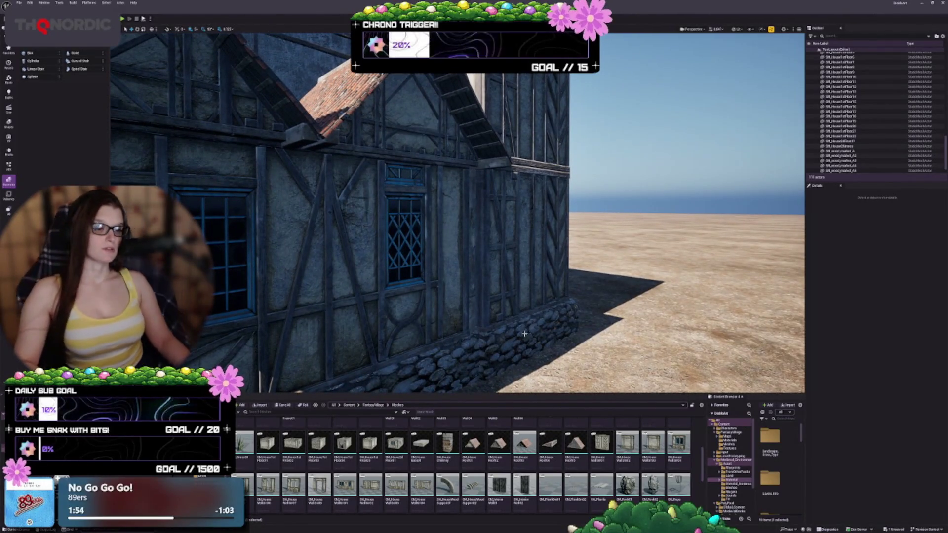
Step: Select the stone foundation and upper wall, then pull back to view the whole house
{"action": "left_click", "coordinate": [512, 302]}
{"action": "left_click", "coordinate": [514, 262], "text": "ctrl"}
{"action": "mouse_move", "coordinate": [557, 268]}
{"action": "left_mouse_down"}
{"action": "mouse_move", "coordinate": [387, 144]}
{"action": "mouse_move", "coordinate": [395, 152]}
{"action": "mouse_move", "coordinate": [355, 227]}
{"action": "left_mouse_up"}
{"action": "key", "text": "Escape"}
{"action": "left_click_drag", "start_coordinate": [624, 276], "coordinate": [624, 302]}
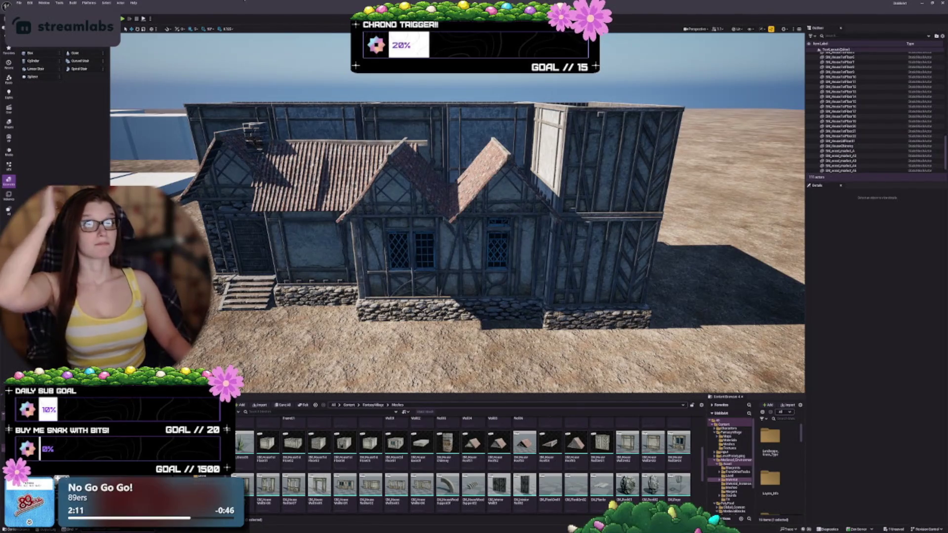
{"action": "mouse_move", "coordinate": [261, 148]}
{"action": "left_mouse_down"}
{"action": "mouse_move", "coordinate": [260, 129]}
{"action": "mouse_move", "coordinate": [287, 109]}
{"action": "left_mouse_up"}
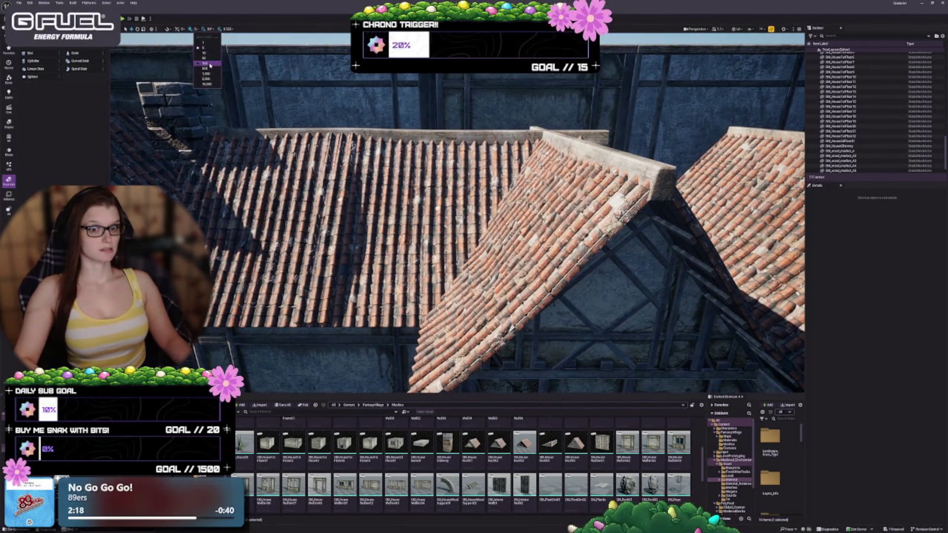
Step: Set the grid snap to 10, then select the roof piece and the chimney
{"action": "left_click", "coordinate": [205, 53]}
{"action": "mouse_move", "coordinate": [403, 248]}
{"action": "left_mouse_down"}
{"action": "mouse_move", "coordinate": [395, 237]}
{"action": "mouse_move", "coordinate": [403, 248]}
{"action": "mouse_move", "coordinate": [377, 246]}
{"action": "mouse_move", "coordinate": [625, 247]}
{"action": "mouse_move", "coordinate": [592, 245]}
{"action": "left_mouse_up"}
{"action": "left_click", "coordinate": [403, 248]}
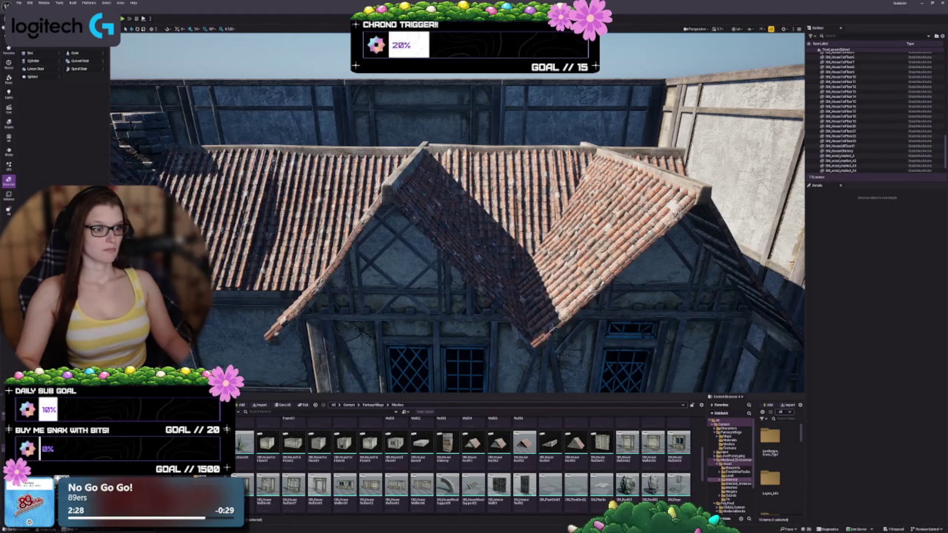
{"action": "scroll", "coordinate": [457, 214], "scroll_direction": "up", "scroll_amount": 3}
{"action": "scroll", "coordinate": [458, 215], "scroll_direction": "up", "scroll_amount": 5}
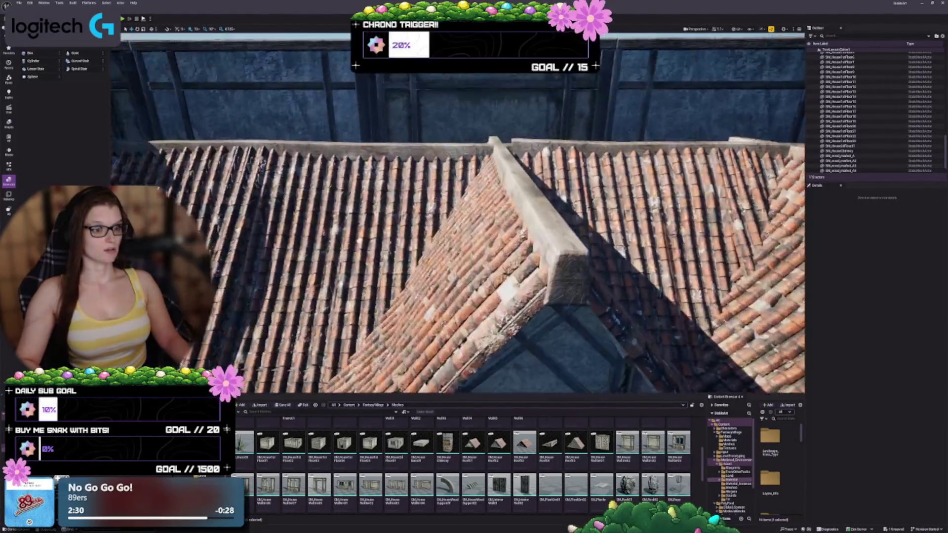
{"action": "scroll", "coordinate": [243, 185], "scroll_direction": "down", "scroll_amount": 8}
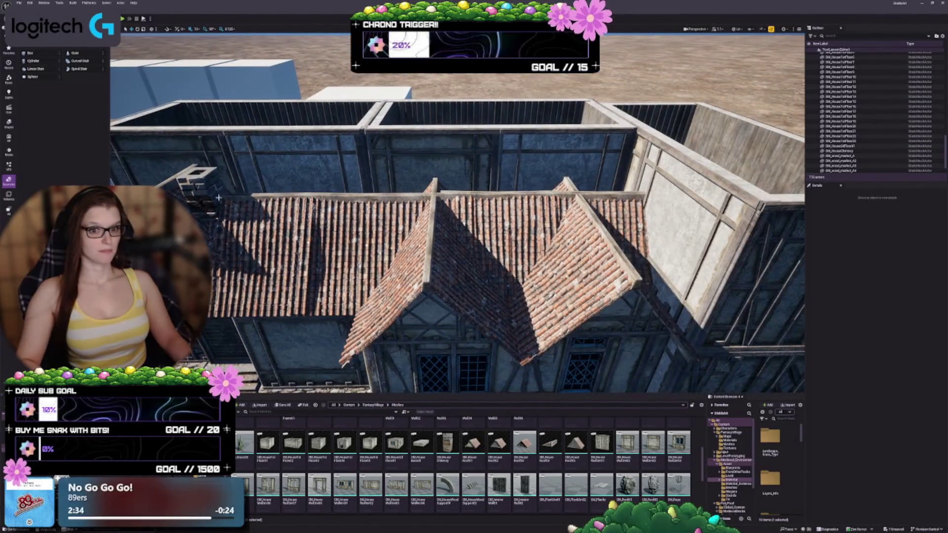
{"action": "left_click", "coordinate": [230, 214]}
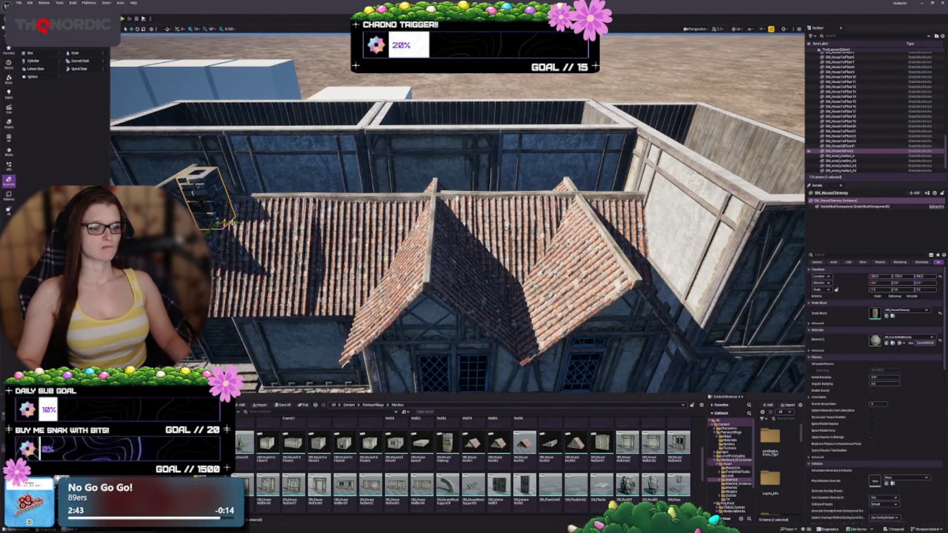
Step: Scroll the Content Browser up to the SM_Castle, SM_Door and SM_Fence meshes
{"action": "scroll", "coordinate": [516, 448], "scroll_direction": "up", "scroll_amount": 5}
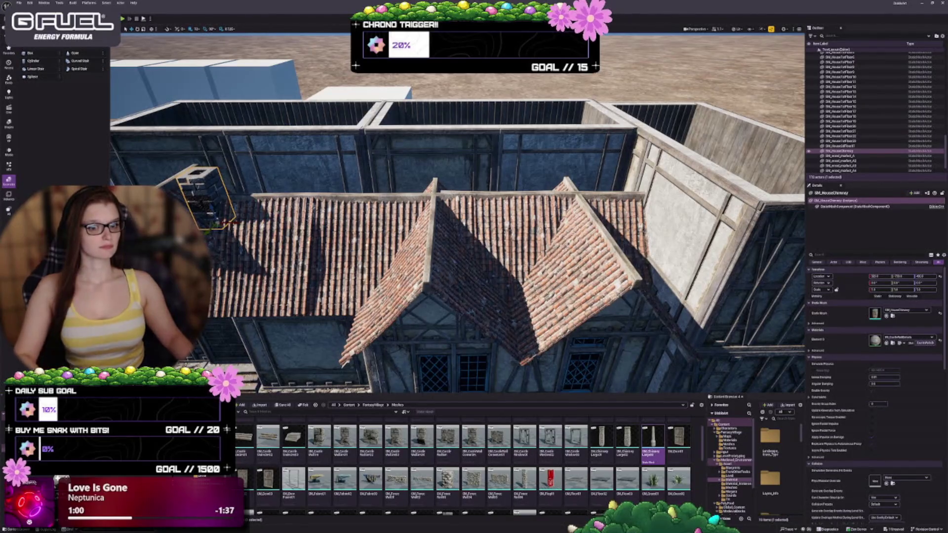
Step: Rotate the main roof piece by 90° and deselect it
{"action": "scroll", "coordinate": [432, 255], "scroll_direction": "up", "scroll_amount": 2}
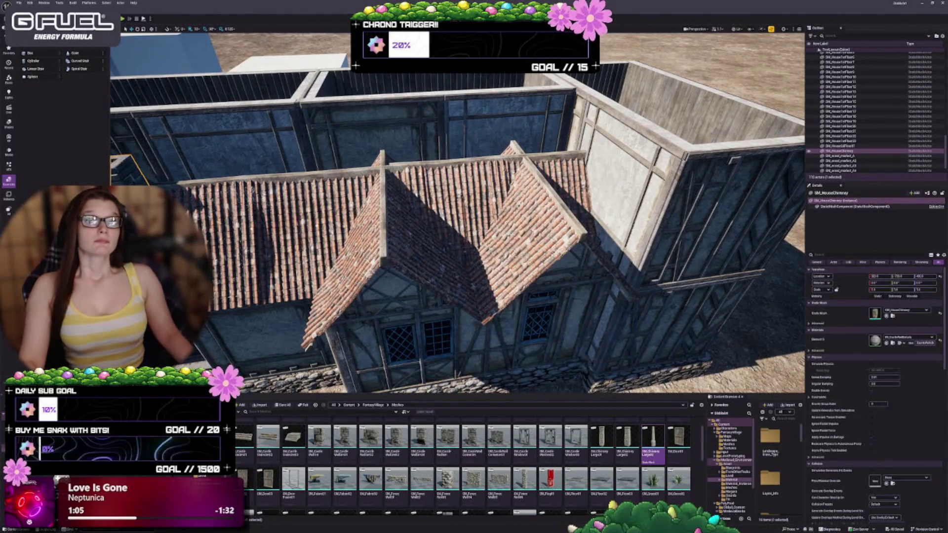
{"action": "mouse_move", "coordinate": [456, 213]}
{"action": "left_mouse_down"}
{"action": "mouse_move", "coordinate": [457, 187]}
{"action": "mouse_move", "coordinate": [408, 251]}
{"action": "mouse_move", "coordinate": [473, 241]}
{"action": "left_mouse_up"}
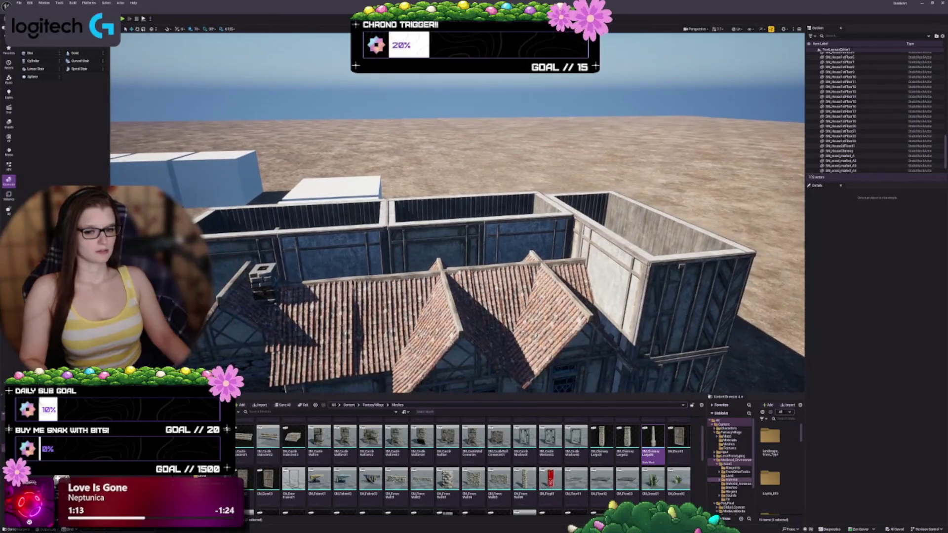
{"action": "left_click", "coordinate": [473, 241]}
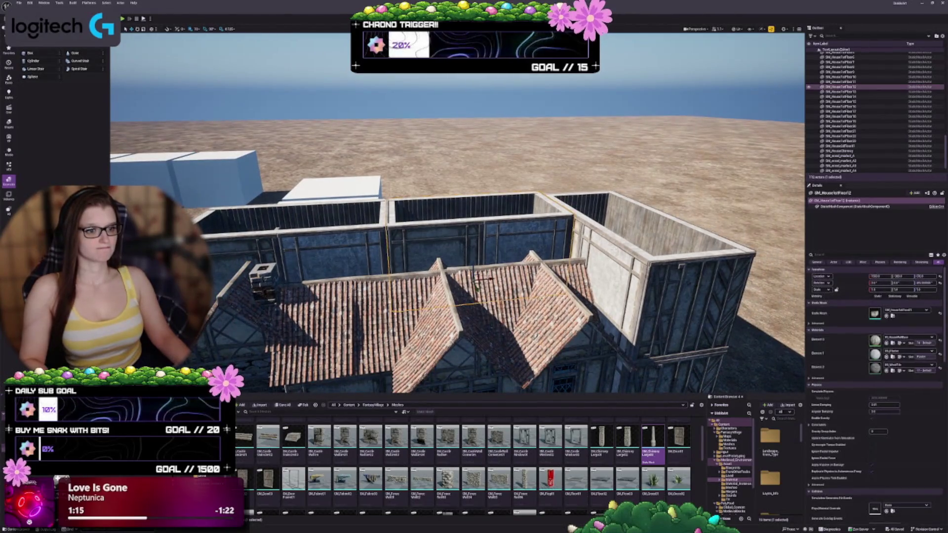
{"action": "mouse_move", "coordinate": [497, 282]}
{"action": "left_mouse_down"}
{"action": "mouse_move", "coordinate": [481, 302]}
{"action": "mouse_move", "coordinate": [504, 291]}
{"action": "left_mouse_up"}
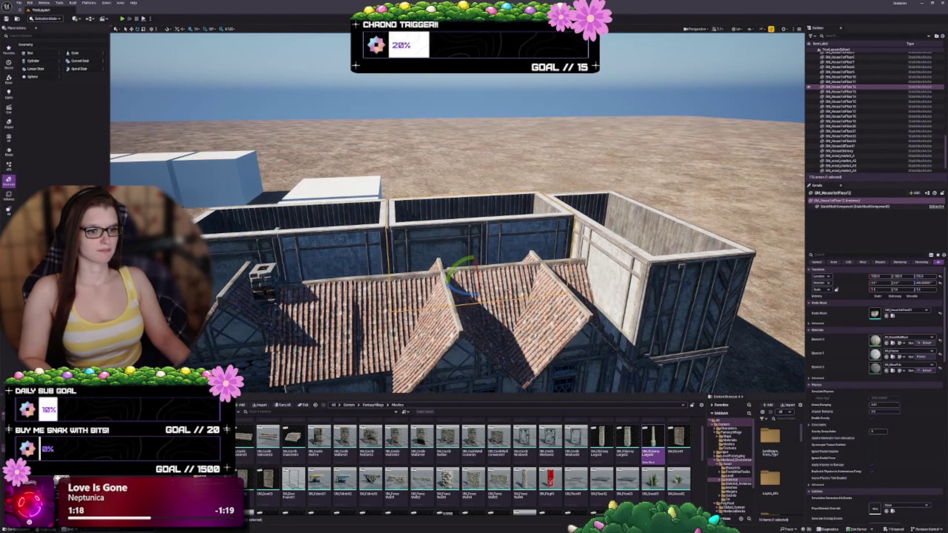
{"action": "key", "text": "Escape"}
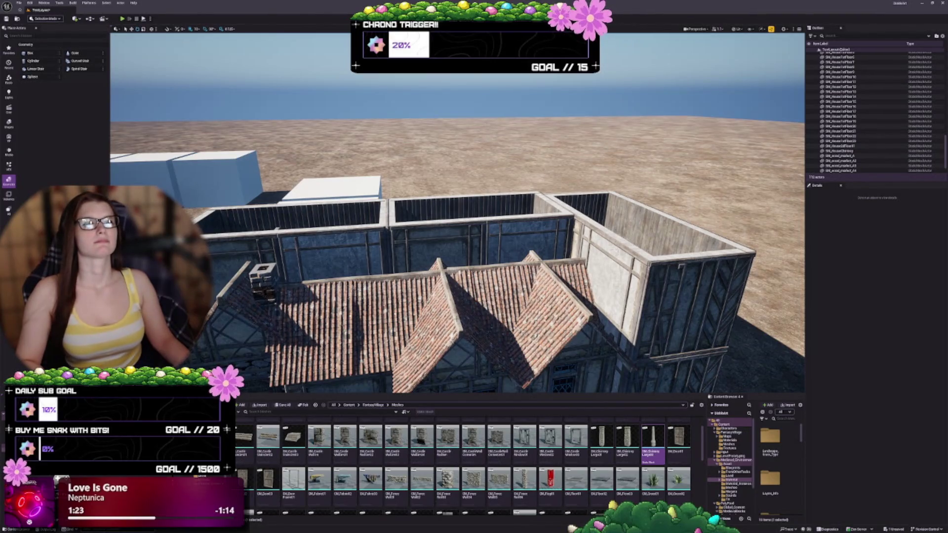
Step: Fly down beside the house and select the right white blockout cube
{"action": "scroll", "coordinate": [457, 247], "scroll_direction": "up", "scroll_amount": 2}
{"action": "left_click_drag", "start_coordinate": [457, 212], "coordinate": [402, 224]}
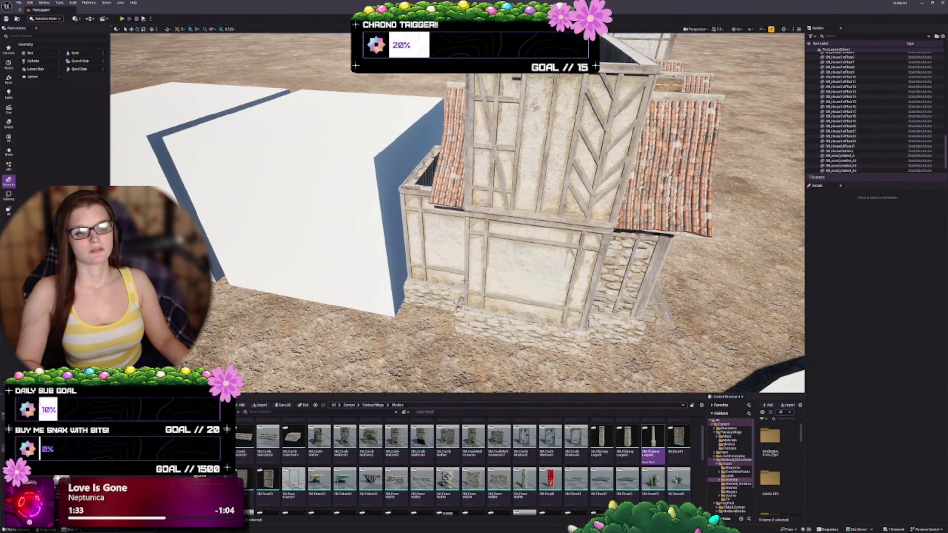
{"action": "left_click", "coordinate": [515, 271]}
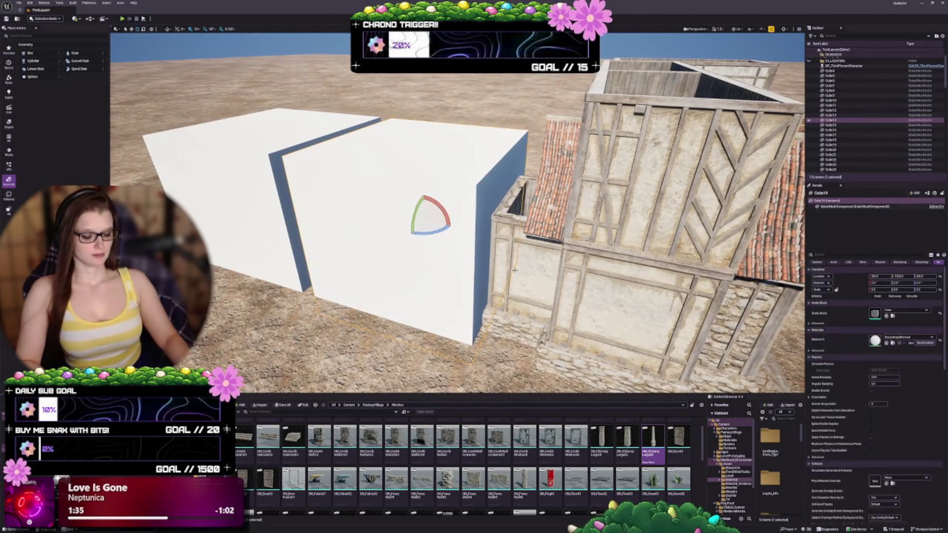
Step: Delete the right white blockout cube and move the view in around the house
{"action": "key", "text": "Delete"}
{"action": "left_click_drag", "start_coordinate": [515, 271], "coordinate": [558, 263]}
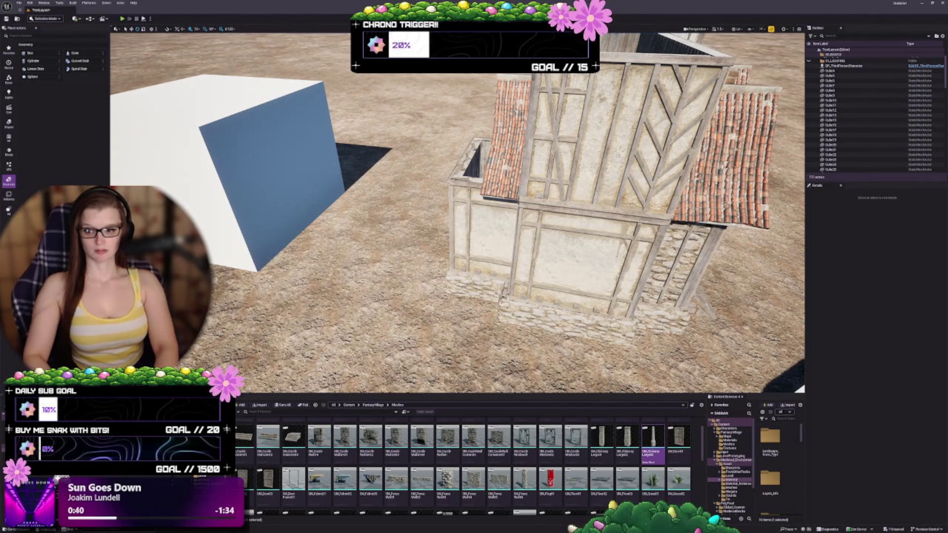
{"action": "left_click_drag", "start_coordinate": [457, 222], "coordinate": [474, 197]}
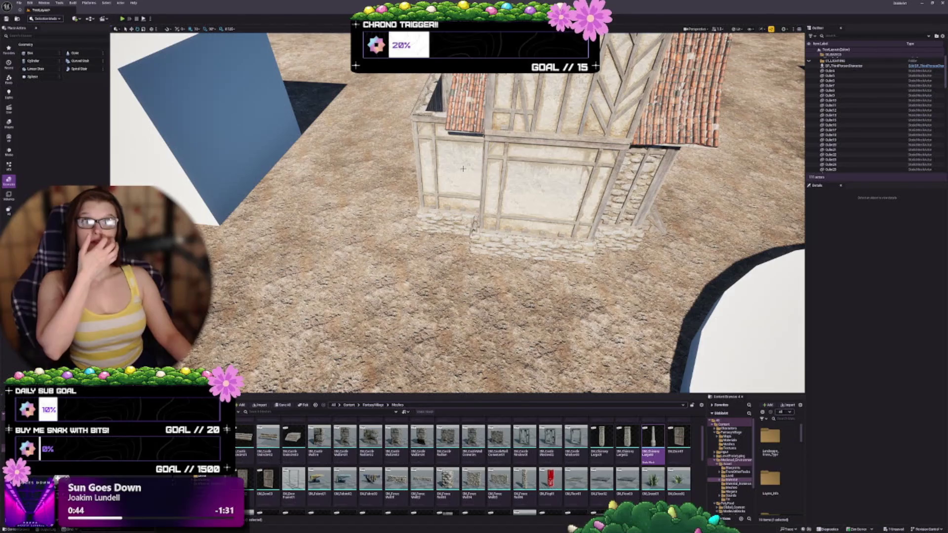
Step: Select the front lower wall and its stone foundation with the move tool
{"action": "left_click_drag", "start_coordinate": [463, 169], "coordinate": [447, 162]}
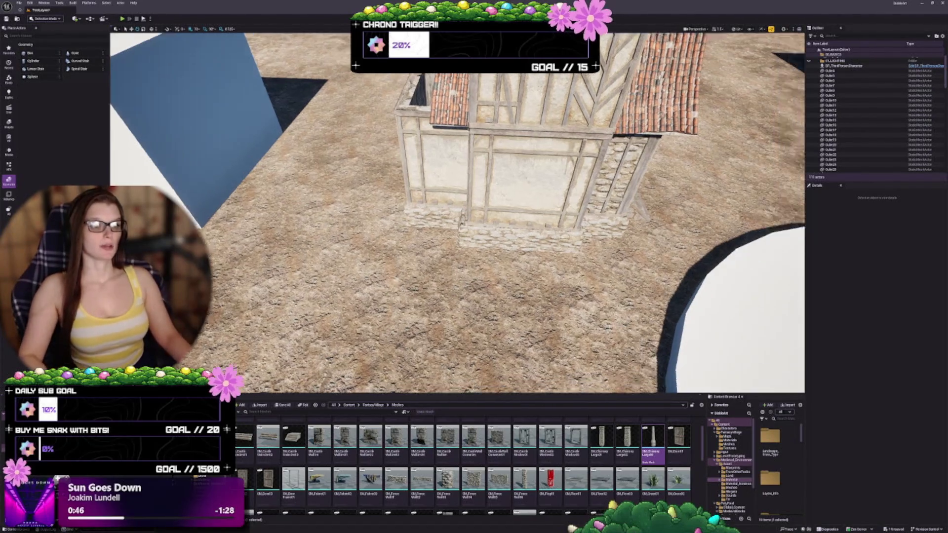
{"action": "left_click", "coordinate": [474, 198]}
{"action": "key", "text": "f"}
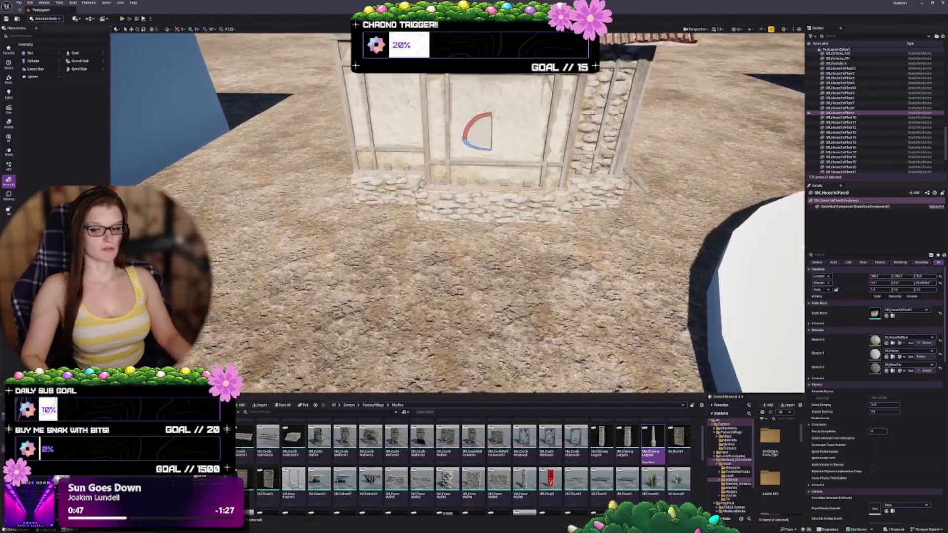
{"action": "key", "text": "w"}
{"action": "scroll", "coordinate": [457, 212], "scroll_direction": "down", "scroll_amount": 2}
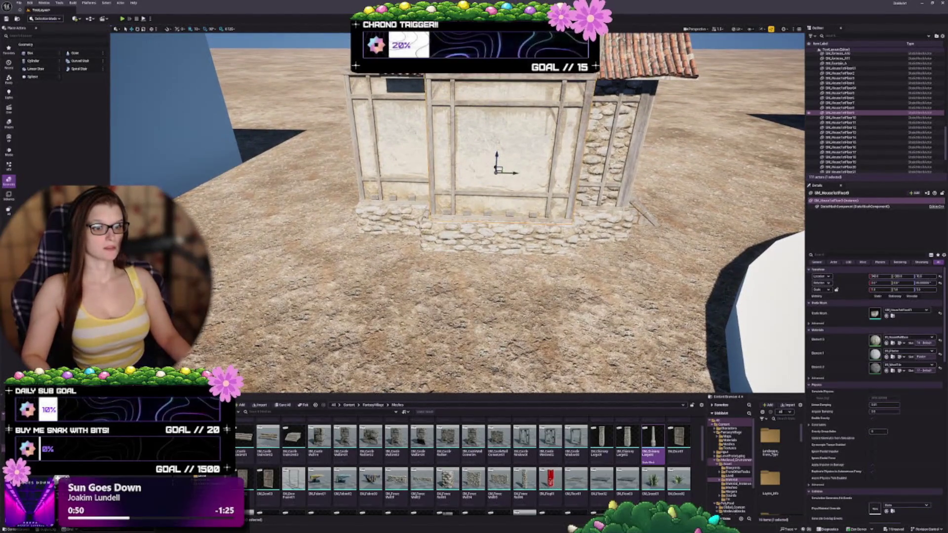
{"action": "left_click", "coordinate": [517, 228], "text": "ctrl"}
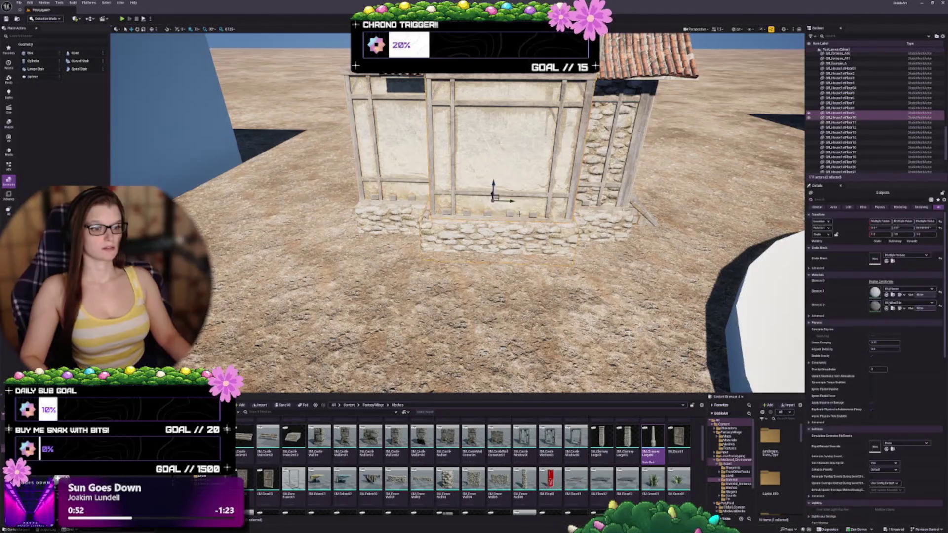
Step: Duplicate the wall and foundation to the left and slide the copy flush to close the gap
{"action": "left_click_drag", "start_coordinate": [511, 200], "coordinate": [417, 200], "text": "alt"}
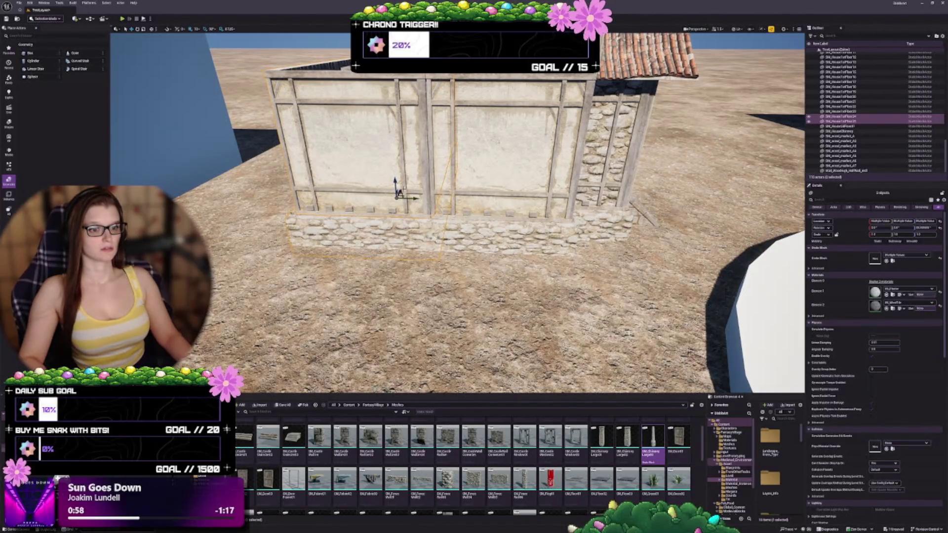
{"action": "left_click_drag", "start_coordinate": [400, 194], "coordinate": [345, 197]}
{"action": "scroll", "coordinate": [399, 195], "scroll_direction": "up", "scroll_amount": 5}
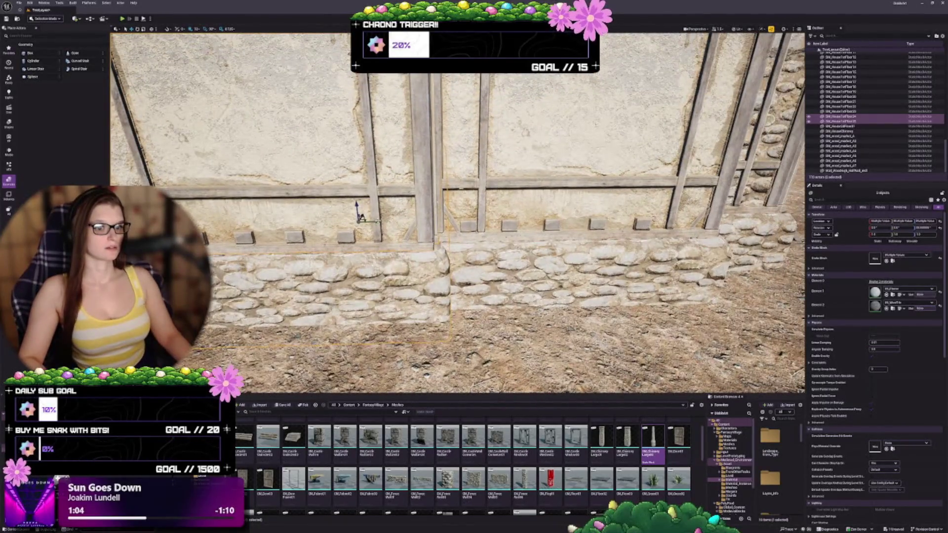
{"action": "mouse_move", "coordinate": [381, 222]}
{"action": "left_mouse_down"}
{"action": "mouse_move", "coordinate": [331, 218]}
{"action": "mouse_move", "coordinate": [433, 258]}
{"action": "left_mouse_up"}
{"action": "scroll", "coordinate": [433, 258], "scroll_direction": "down", "scroll_amount": 5}
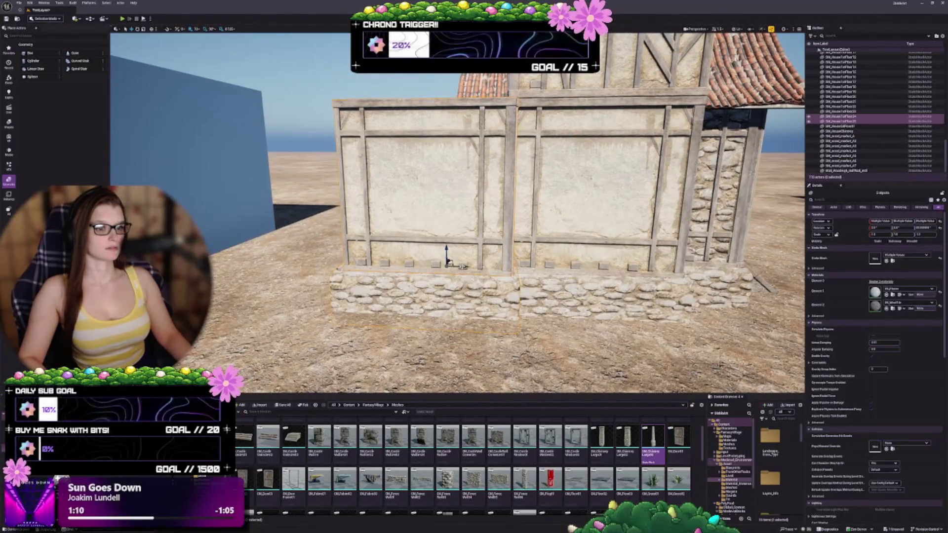
{"action": "scroll", "coordinate": [458, 213], "scroll_direction": "up", "scroll_amount": 3}
{"action": "key", "text": "Escape"}
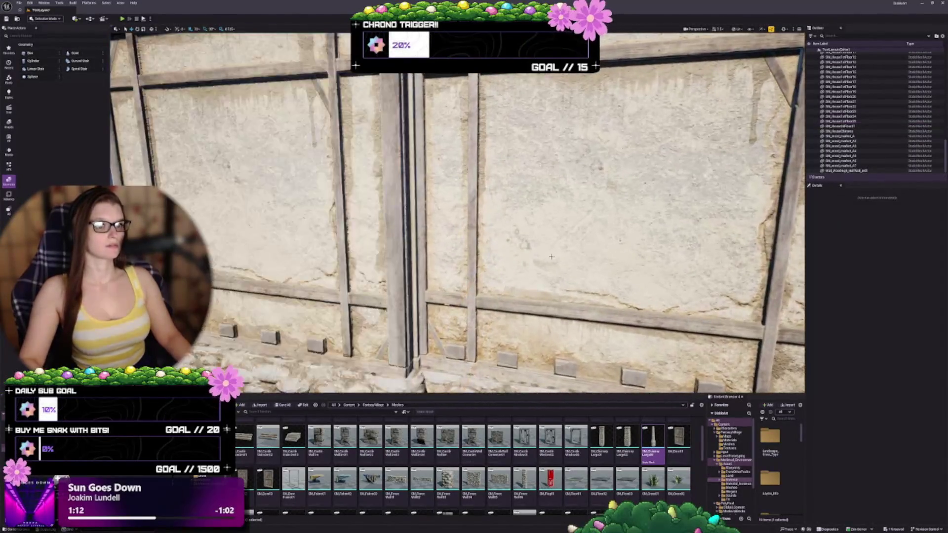
Step: Rotate the new left wall panel 180° so its braced timber side faces outward
{"action": "left_click", "coordinate": [393, 233]}
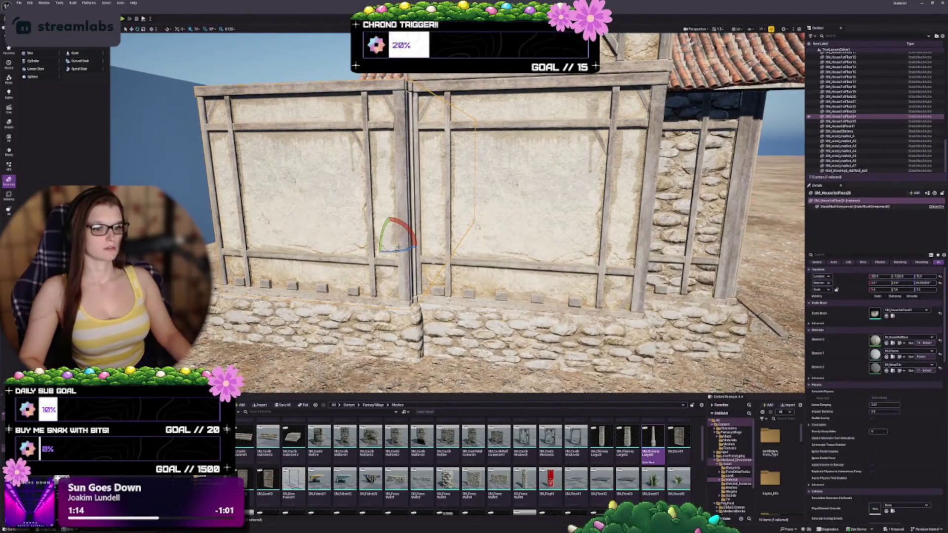
{"action": "mouse_move", "coordinate": [400, 247]}
{"action": "left_mouse_down"}
{"action": "mouse_move", "coordinate": [417, 245]}
{"action": "mouse_move", "coordinate": [391, 222]}
{"action": "left_mouse_up"}
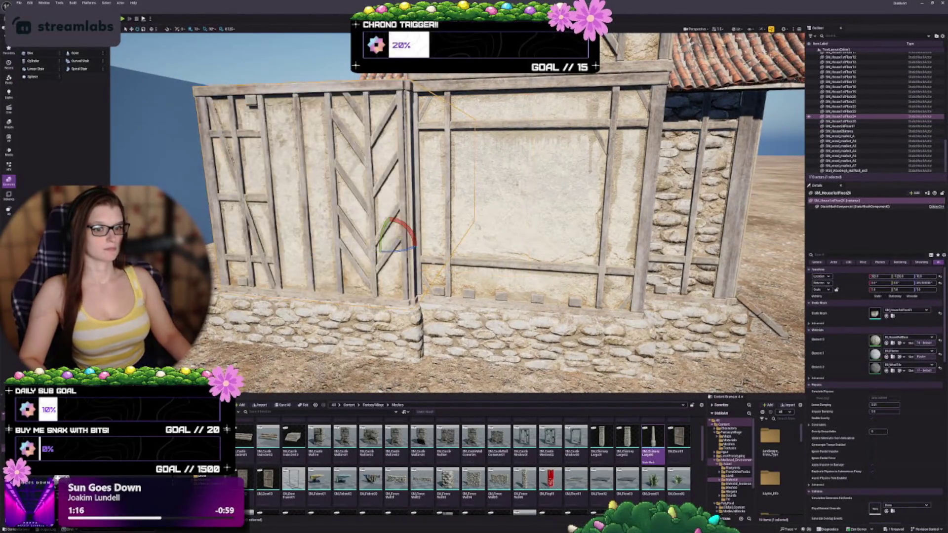
{"action": "key", "text": "Escape"}
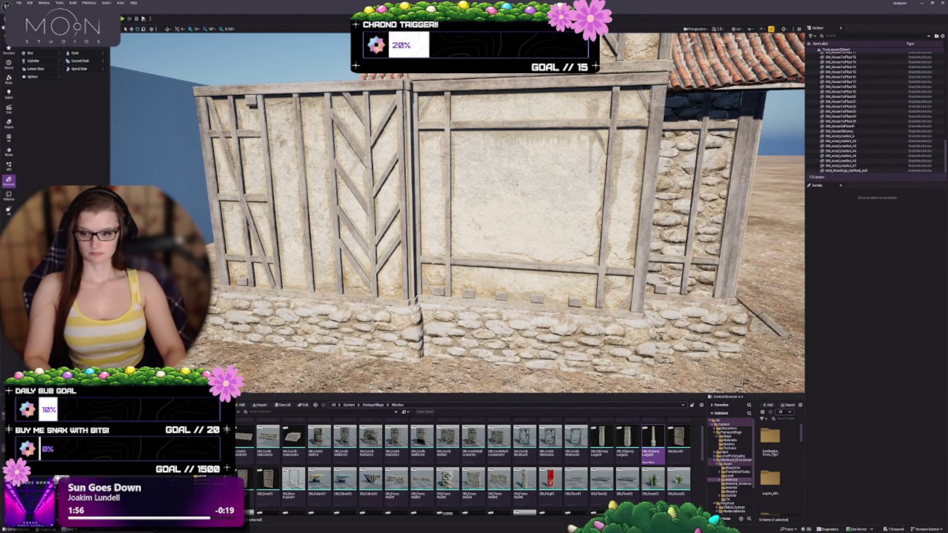
Step: Duplicate the side wing's braced wall upward along Z, stacking a copy on top
{"action": "scroll", "coordinate": [501, 241], "scroll_direction": "down", "scroll_amount": 5}
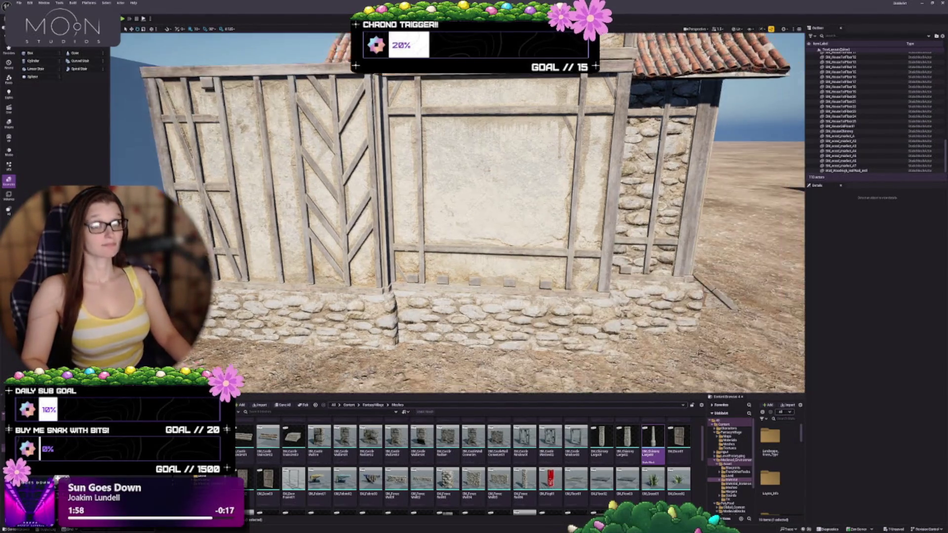
{"action": "scroll", "coordinate": [457, 212], "scroll_direction": "down", "scroll_amount": 5}
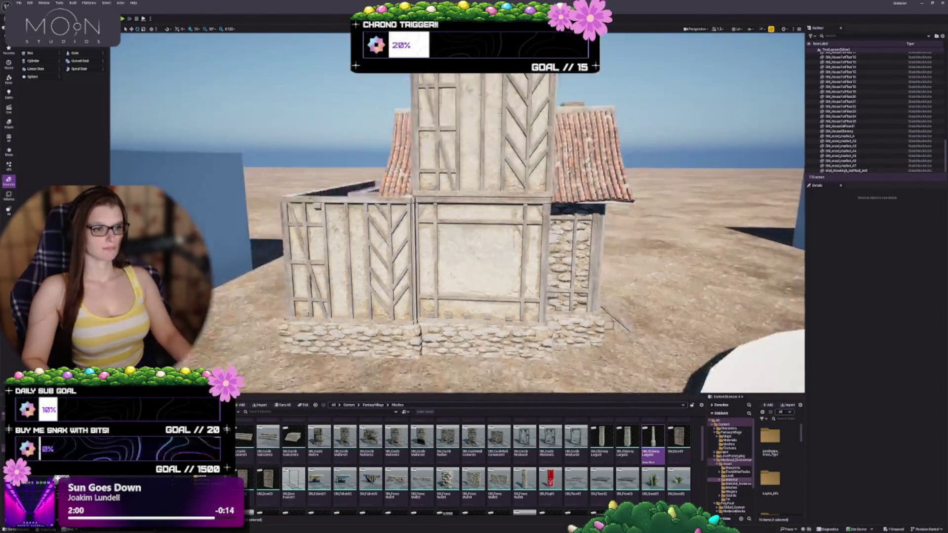
{"action": "left_click_drag", "start_coordinate": [457, 212], "coordinate": [439, 212]}
{"action": "scroll", "coordinate": [457, 213], "scroll_direction": "up", "scroll_amount": 5}
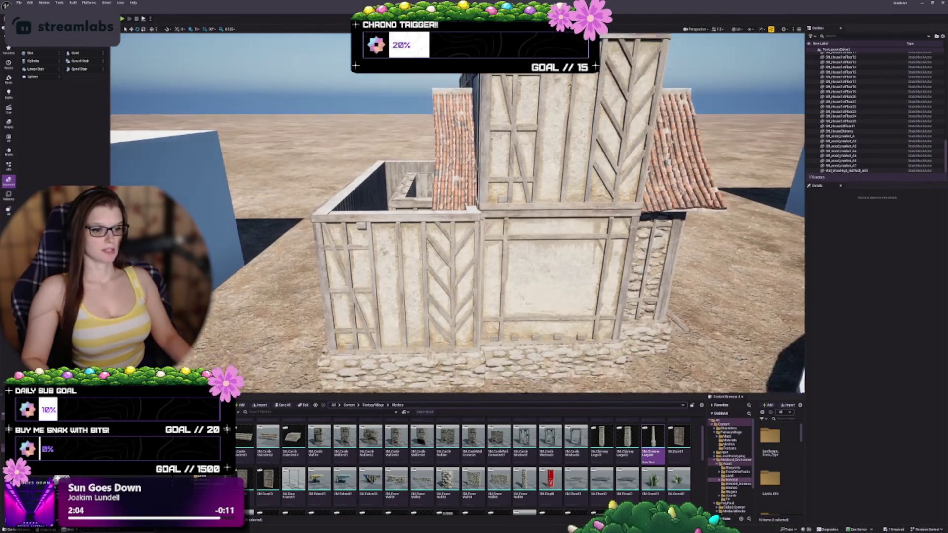
{"action": "scroll", "coordinate": [471, 251], "scroll_direction": "down", "scroll_amount": 2}
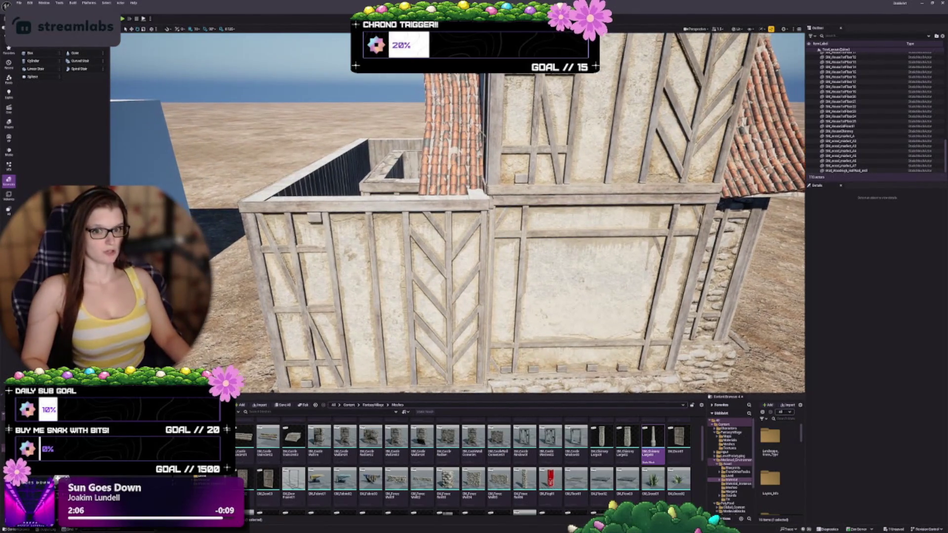
{"action": "left_click", "coordinate": [433, 232]}
{"action": "left_click_drag", "start_coordinate": [420, 225], "coordinate": [418, 161]}
{"action": "scroll", "coordinate": [504, 467], "scroll_direction": "up", "scroll_amount": 2}
{"action": "scroll", "coordinate": [504, 468], "scroll_direction": "down", "scroll_amount": 3}
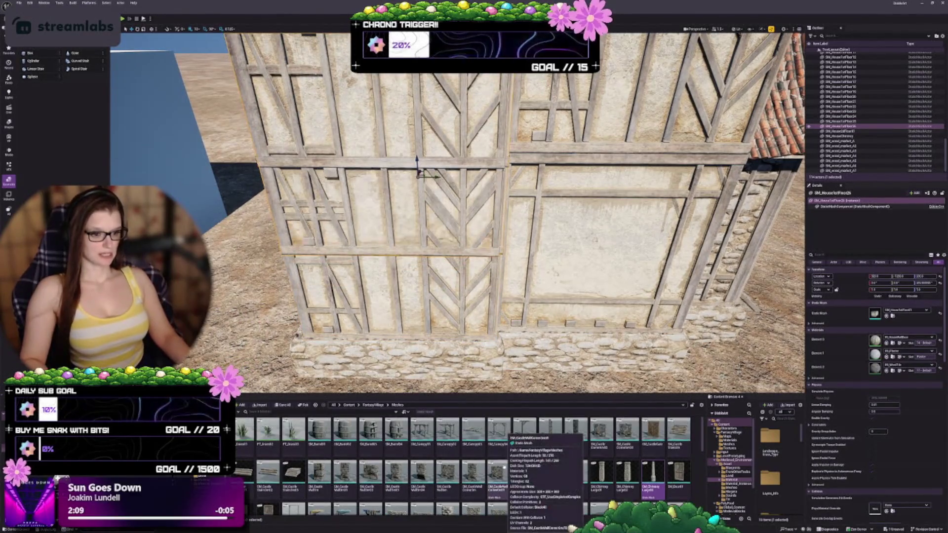
{"action": "scroll", "coordinate": [543, 465], "scroll_direction": "down", "scroll_amount": 3}
{"action": "scroll", "coordinate": [563, 463], "scroll_direction": "up", "scroll_amount": 2}
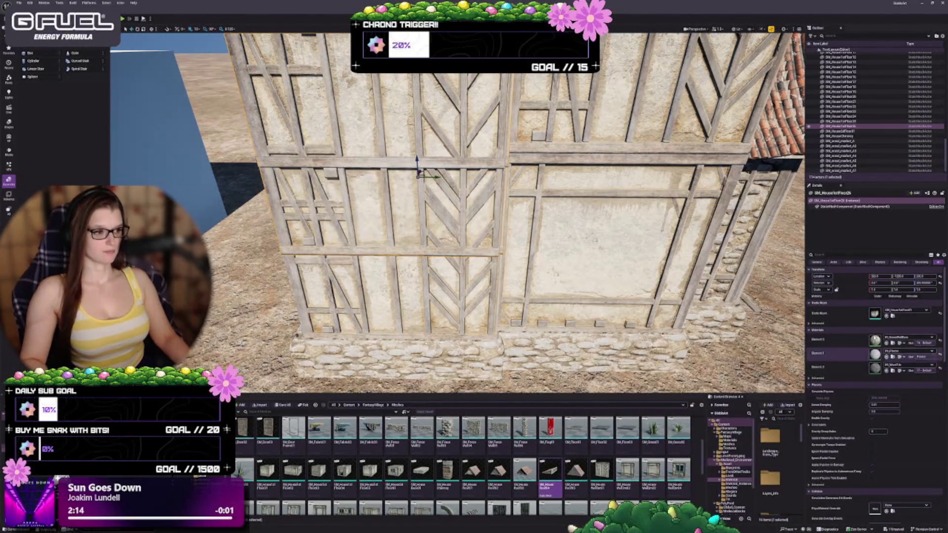
Step: Swap the copied wall's mesh for the roof mesh and raise it above the wall
{"action": "left_click", "coordinate": [886, 316]}
{"action": "key", "text": "e"}
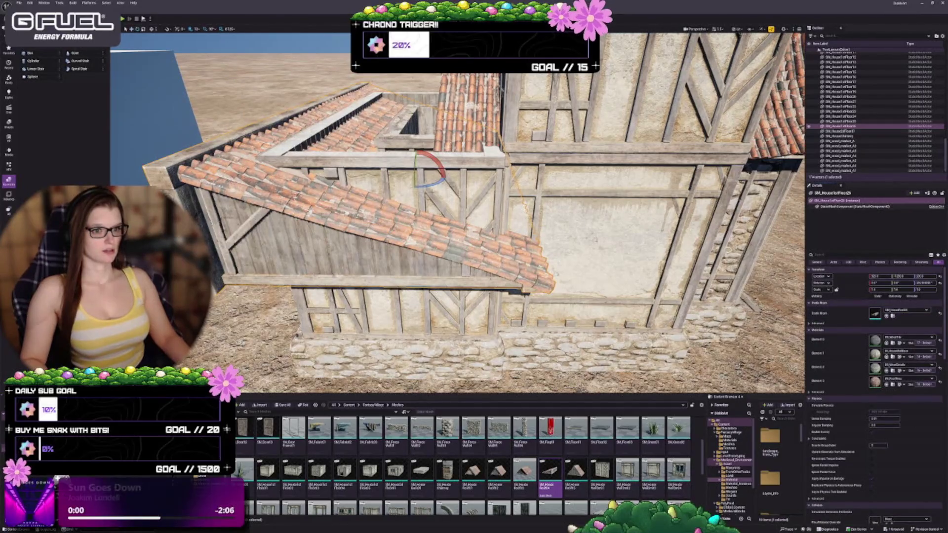
{"action": "key", "text": "ctrl+z"}
{"action": "key", "text": "w"}
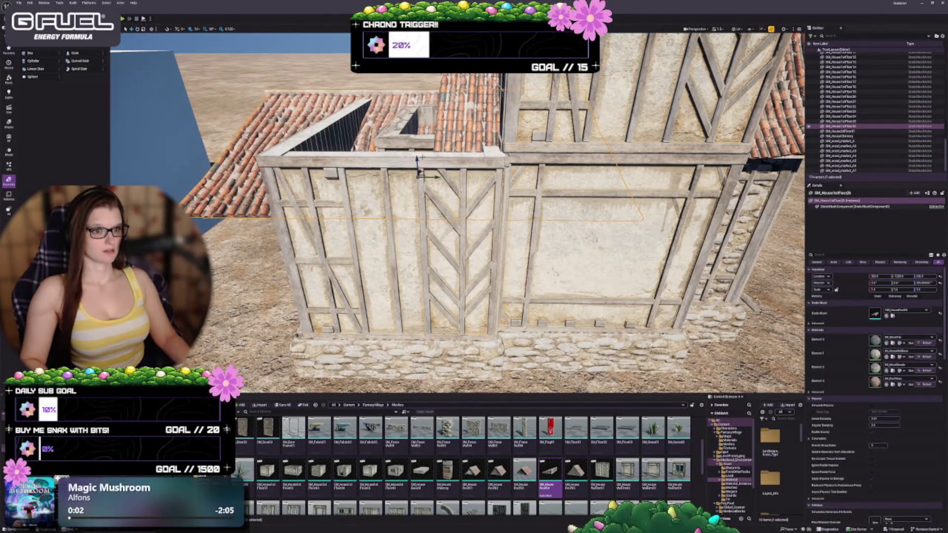
{"action": "left_click_drag", "start_coordinate": [416, 165], "coordinate": [416, 100]}
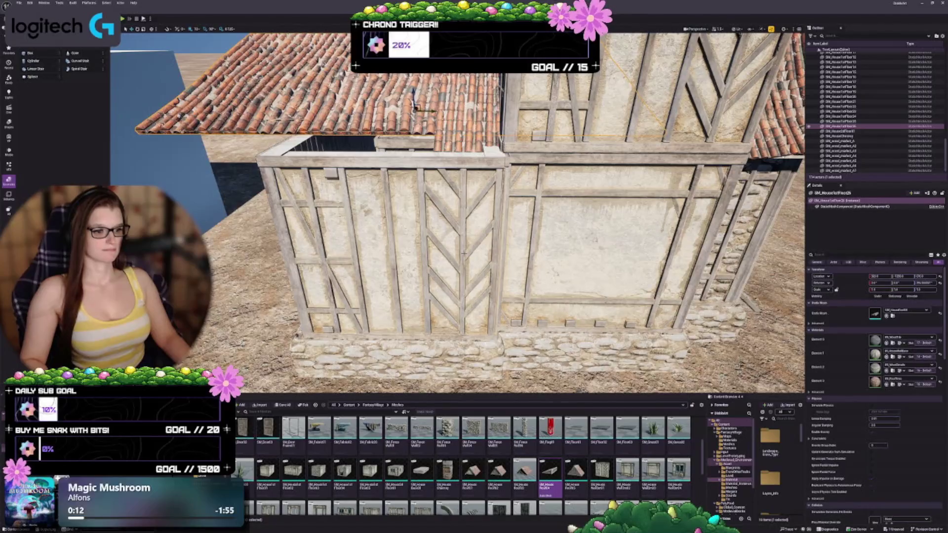
Step: Scale the roof down to fit the wing, then view the timbered tower face-on
{"action": "left_click_drag", "start_coordinate": [418, 106], "coordinate": [423, 161]}
{"action": "scroll", "coordinate": [457, 212], "scroll_direction": "down", "scroll_amount": 5}
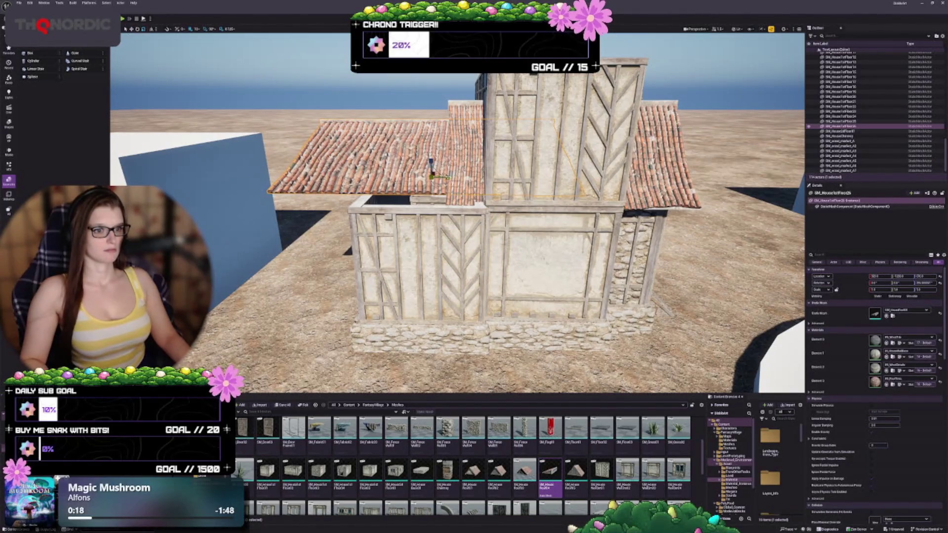
{"action": "left_click_drag", "start_coordinate": [447, 177], "coordinate": [443, 177]}
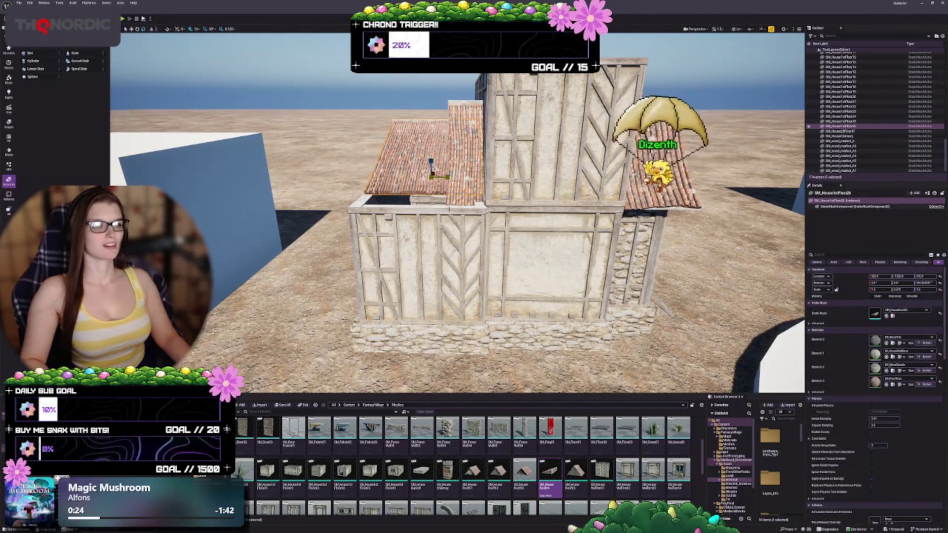
{"action": "scroll", "coordinate": [457, 212], "scroll_direction": "up", "scroll_amount": 3}
{"action": "mouse_move", "coordinate": [457, 212]}
{"action": "left_mouse_down"}
{"action": "mouse_move", "coordinate": [568, 210]}
{"action": "mouse_move", "coordinate": [568, 178]}
{"action": "left_mouse_up"}
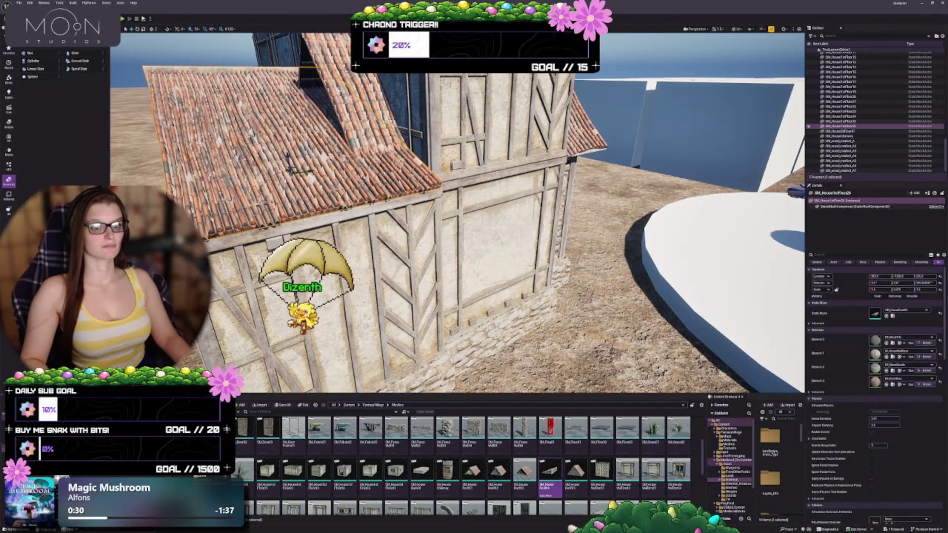
{"action": "mouse_move", "coordinate": [568, 178]}
{"action": "left_mouse_down"}
{"action": "mouse_move", "coordinate": [548, 163]}
{"action": "mouse_move", "coordinate": [489, 181]}
{"action": "mouse_move", "coordinate": [494, 249]}
{"action": "left_mouse_up"}
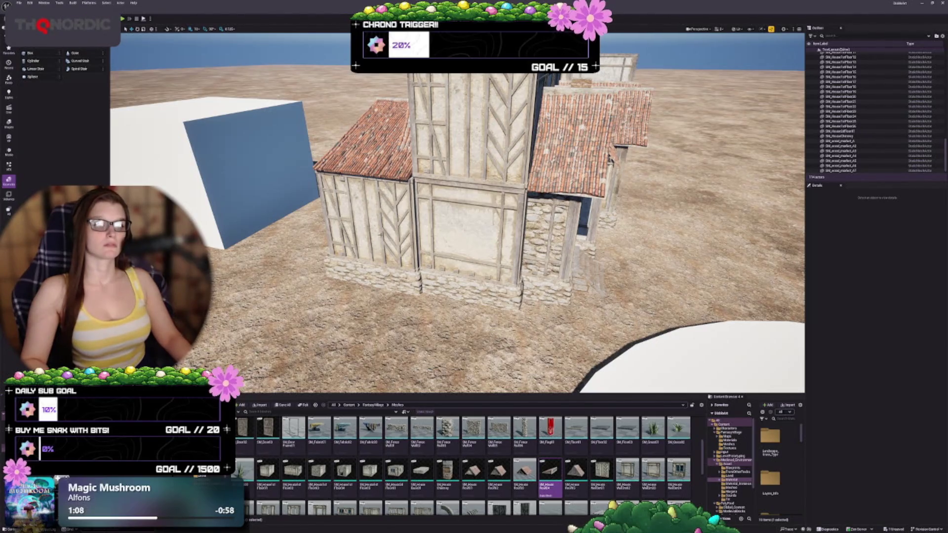
Step: Select a wall piece of the house and frame it in the view
{"action": "key", "text": "w"}
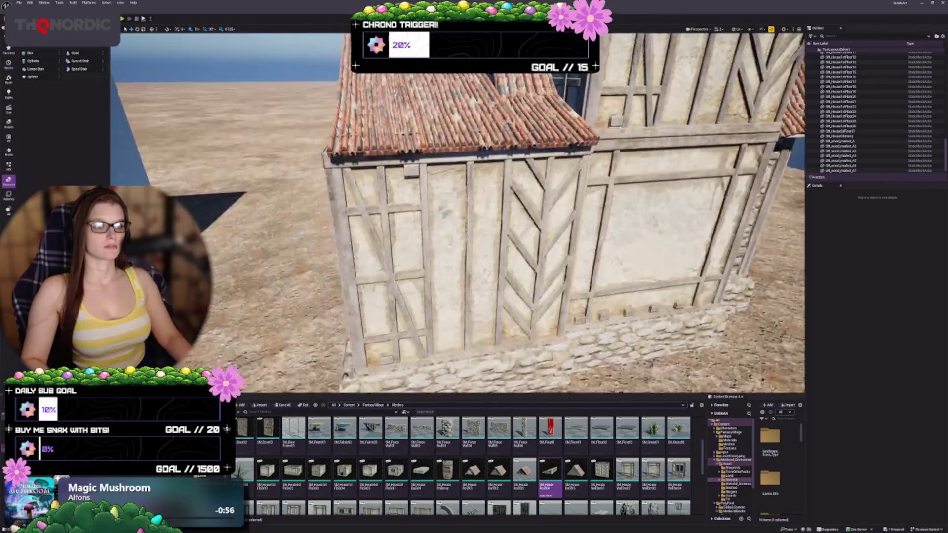
{"action": "key", "text": "a"}
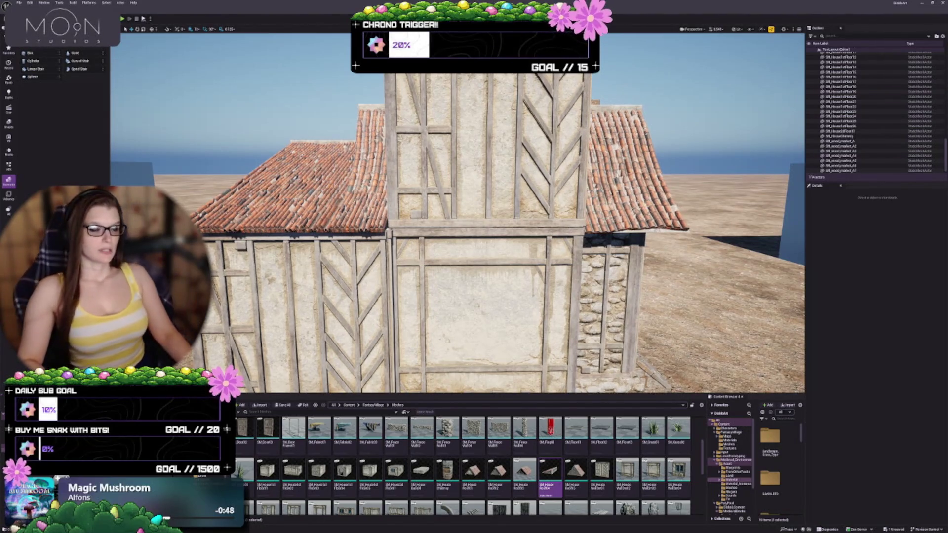
{"action": "left_click", "coordinate": [486, 148]}
{"action": "key", "text": "f"}
{"action": "mouse_move", "coordinate": [457, 212]}
{"action": "left_mouse_down"}
{"action": "mouse_move", "coordinate": [583, 202]}
{"action": "mouse_move", "coordinate": [425, 217]}
{"action": "mouse_move", "coordinate": [494, 212]}
{"action": "left_mouse_up"}
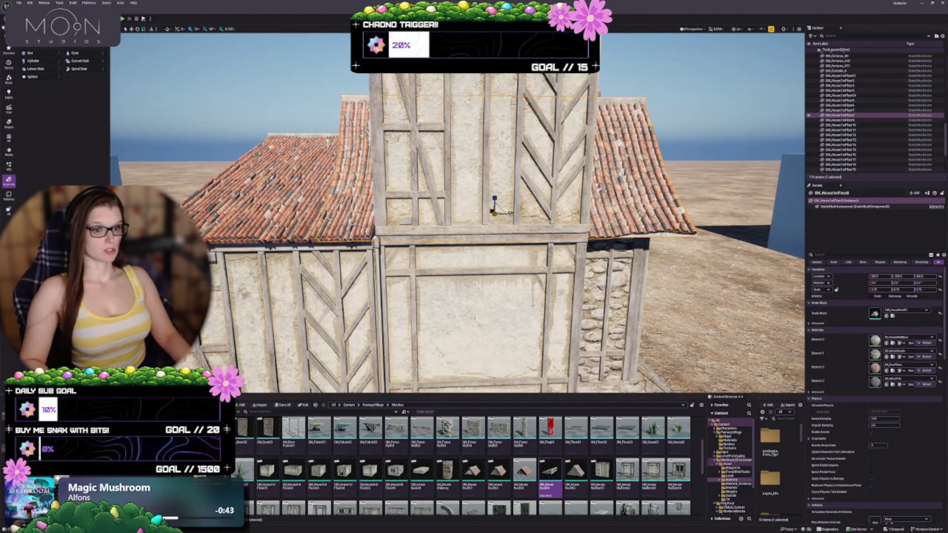
Step: Adjust the roof pieces' width and slide the wall panel along to extend the side wall
{"action": "left_click_drag", "start_coordinate": [510, 214], "coordinate": [457, 213]}
{"action": "scroll", "coordinate": [358, 154], "scroll_direction": "down", "scroll_amount": 3}
{"action": "left_click_drag", "start_coordinate": [351, 180], "coordinate": [371, 173]}
{"action": "mouse_move", "coordinate": [587, 195]}
{"action": "left_mouse_down"}
{"action": "mouse_move", "coordinate": [417, 212]}
{"action": "mouse_move", "coordinate": [443, 205]}
{"action": "left_mouse_up"}
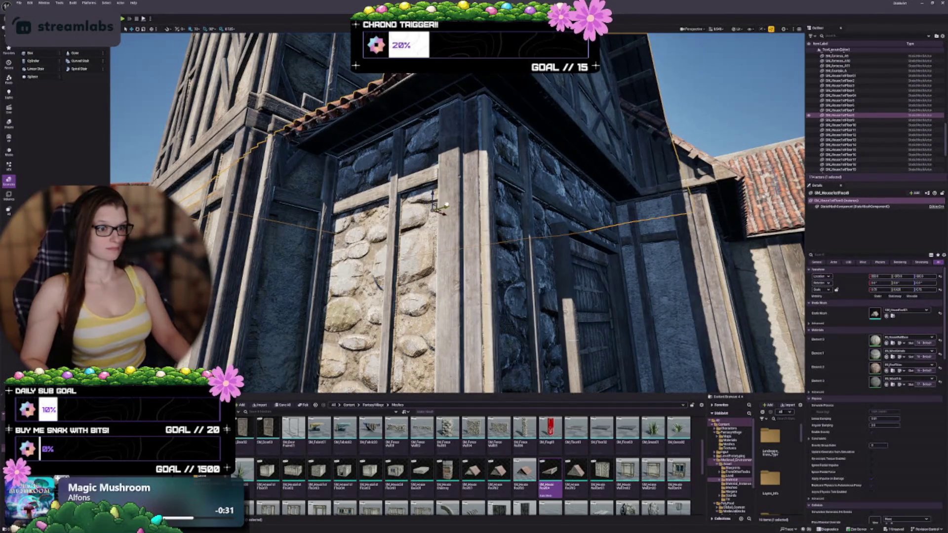
{"action": "mouse_move", "coordinate": [444, 204]}
{"action": "left_mouse_down"}
{"action": "mouse_move", "coordinate": [459, 178]}
{"action": "mouse_move", "coordinate": [454, 258]}
{"action": "mouse_move", "coordinate": [511, 256]}
{"action": "mouse_move", "coordinate": [511, 277]}
{"action": "mouse_move", "coordinate": [518, 269]}
{"action": "left_mouse_up"}
{"action": "left_click_drag", "start_coordinate": [457, 212], "coordinate": [523, 212]}
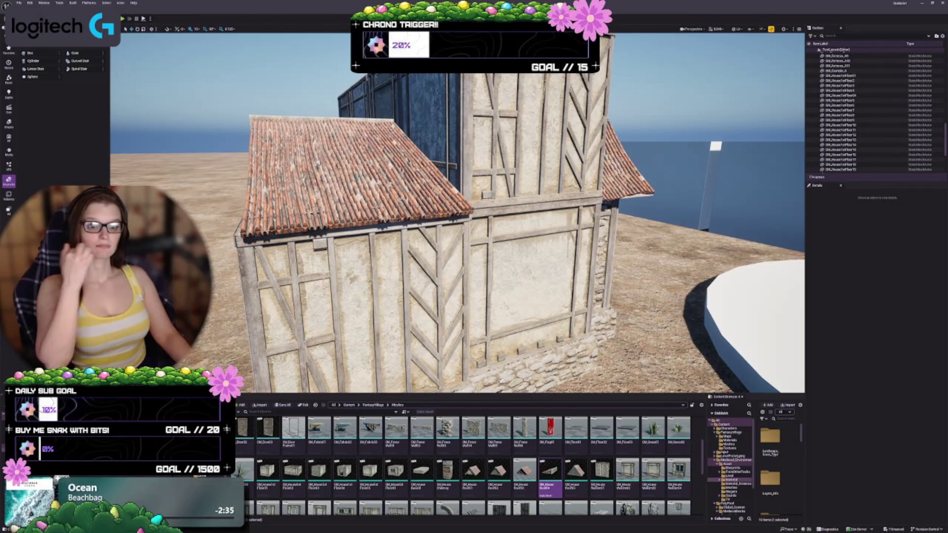
Step: Undo the accidental stretch on the side wing's roof and shift it left, flush over the timber wall
{"action": "left_click", "coordinate": [346, 172]}
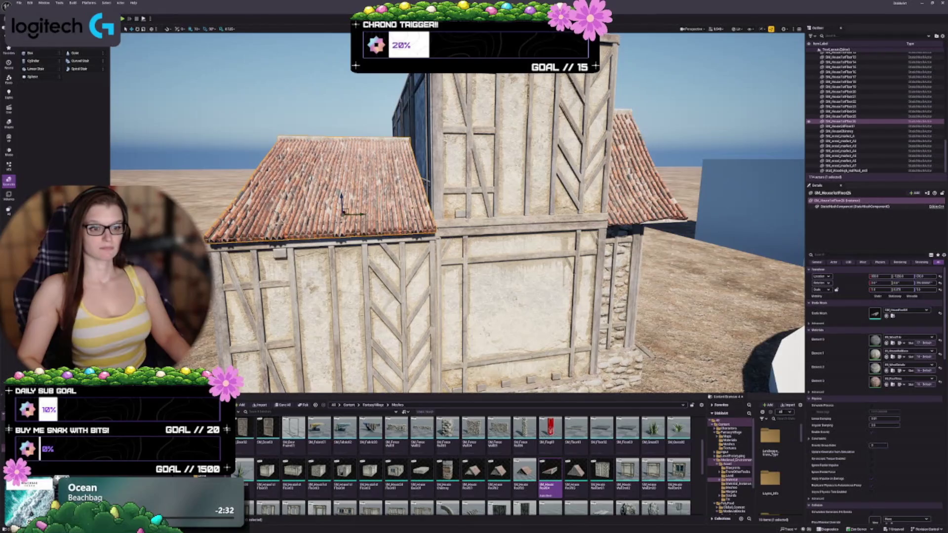
{"action": "mouse_move", "coordinate": [474, 212]}
{"action": "left_mouse_down"}
{"action": "mouse_move", "coordinate": [437, 193]}
{"action": "mouse_move", "coordinate": [549, 202]}
{"action": "mouse_move", "coordinate": [366, 205]}
{"action": "mouse_move", "coordinate": [395, 188]}
{"action": "left_mouse_up"}
{"action": "key", "text": "Escape"}
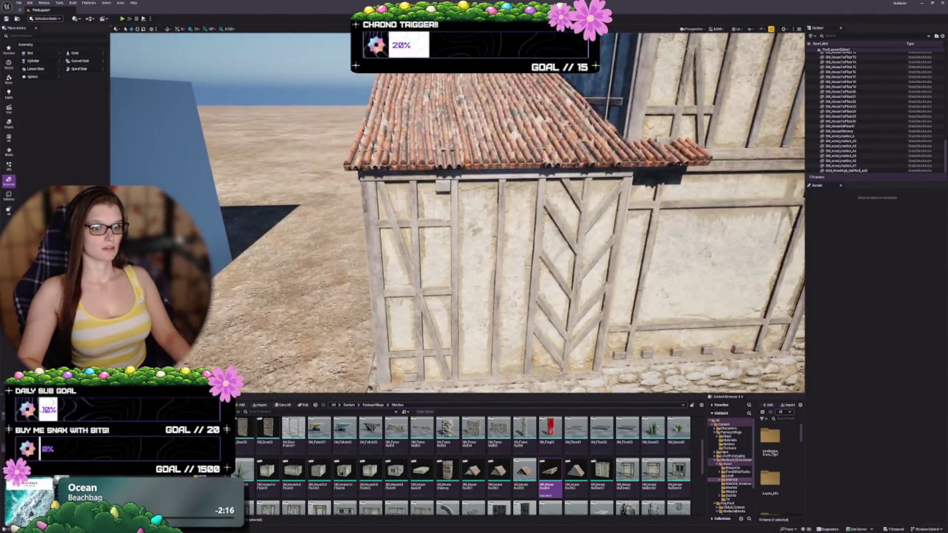
{"action": "left_click", "coordinate": [459, 138]}
{"action": "left_click_drag", "start_coordinate": [459, 139], "coordinate": [459, 143]}
{"action": "key", "text": "ctrl+z"}
{"action": "key", "text": "ctrl+y"}
{"action": "key", "text": "ctrl+z"}
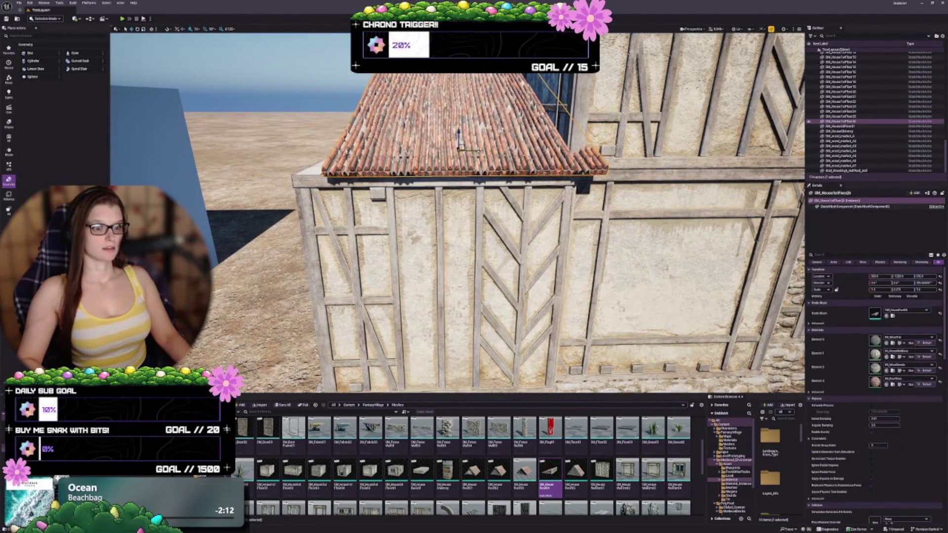
{"action": "left_click_drag", "start_coordinate": [477, 151], "coordinate": [458, 153]}
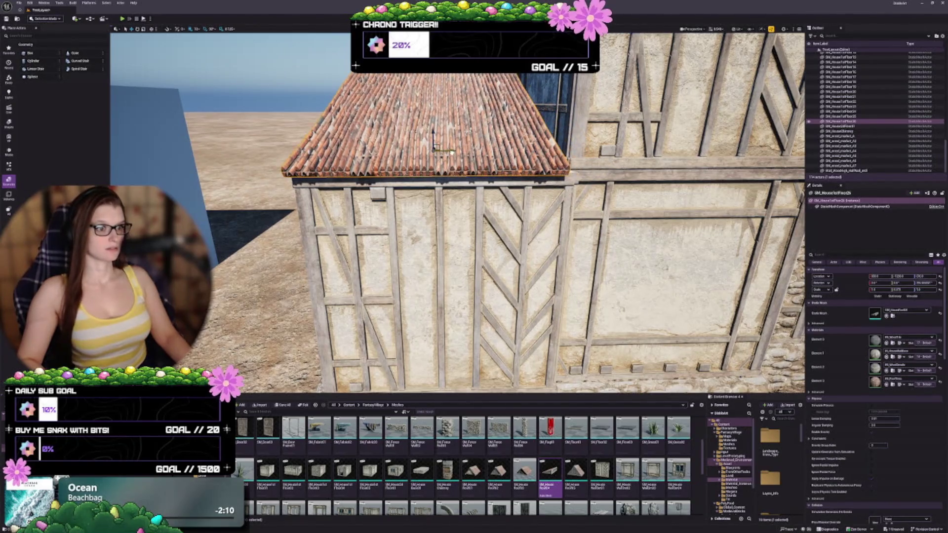
{"action": "key", "text": "d"}
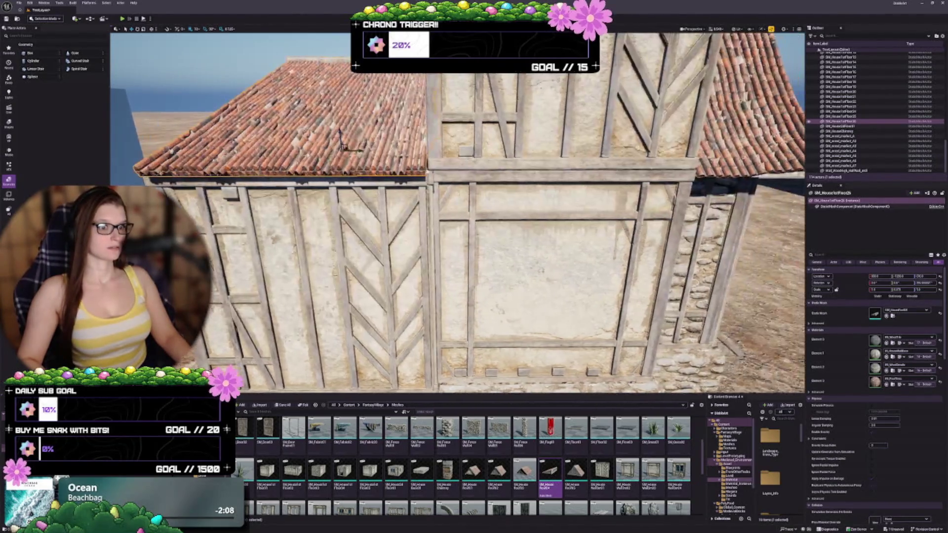
{"action": "key", "text": "Escape"}
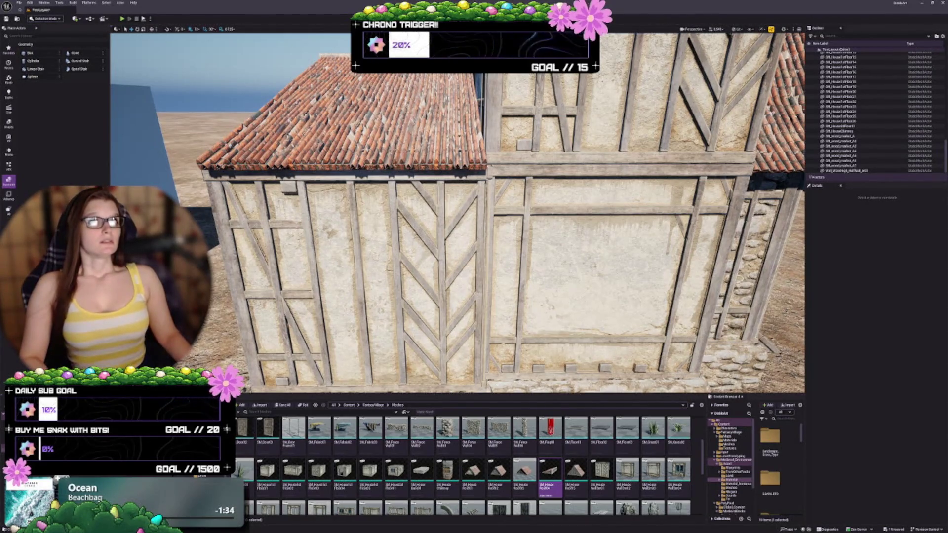
{"action": "left_click_drag", "start_coordinate": [426, 211], "coordinate": [395, 259]}
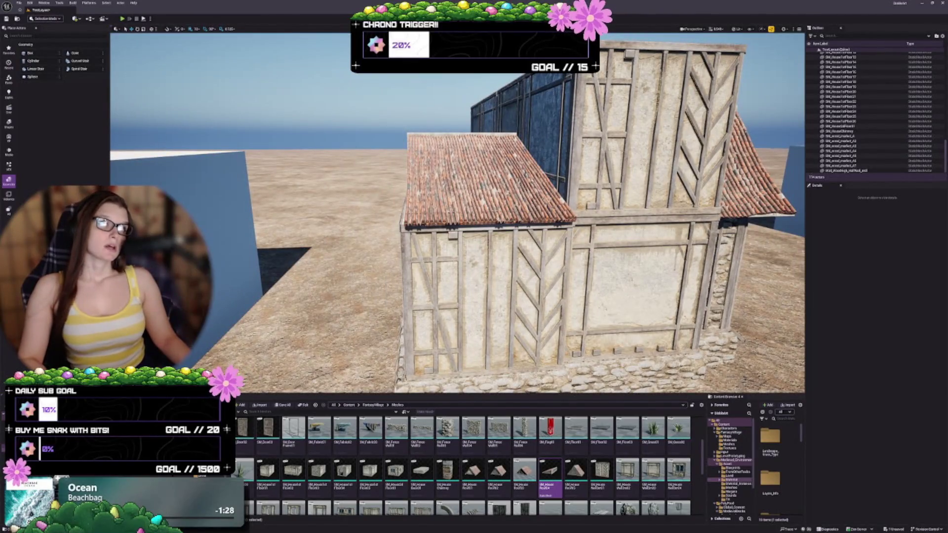
{"action": "mouse_move", "coordinate": [395, 259]}
{"action": "left_mouse_down"}
{"action": "mouse_move", "coordinate": [395, 276]}
{"action": "mouse_move", "coordinate": [465, 242]}
{"action": "mouse_move", "coordinate": [508, 245]}
{"action": "left_mouse_up"}
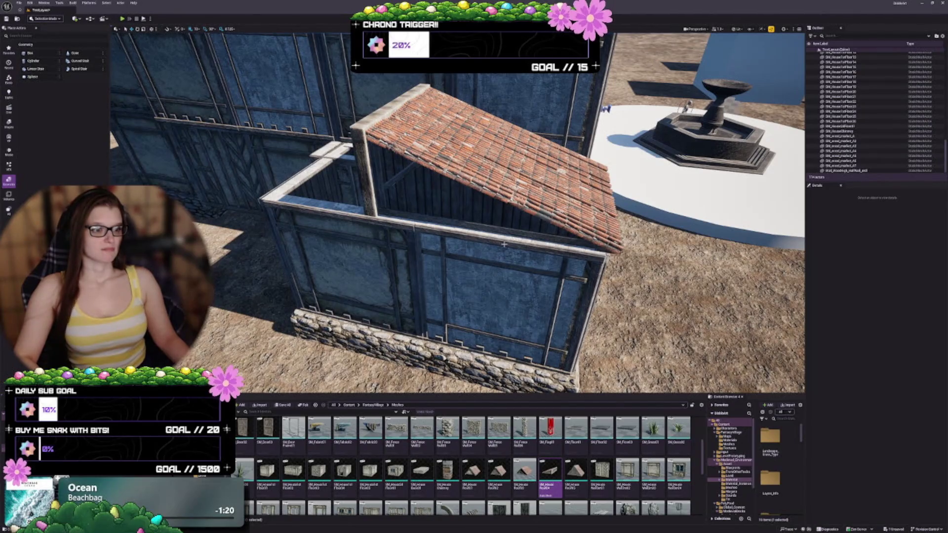
{"action": "left_click_drag", "start_coordinate": [548, 252], "coordinate": [547, 252]}
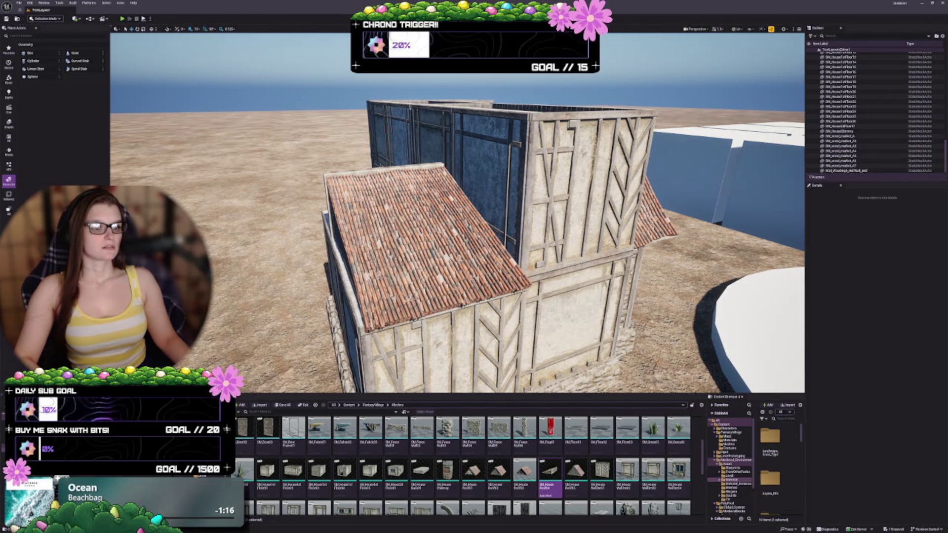
{"action": "left_click", "coordinate": [425, 237]}
{"action": "key", "text": "f"}
{"action": "mouse_move", "coordinate": [490, 270]}
{"action": "left_mouse_down"}
{"action": "mouse_move", "coordinate": [486, 260]}
{"action": "mouse_move", "coordinate": [496, 277]}
{"action": "mouse_move", "coordinate": [591, 277]}
{"action": "left_mouse_up"}
{"action": "key", "text": "Escape"}
{"action": "scroll", "coordinate": [509, 263], "scroll_direction": "down", "scroll_amount": 5}
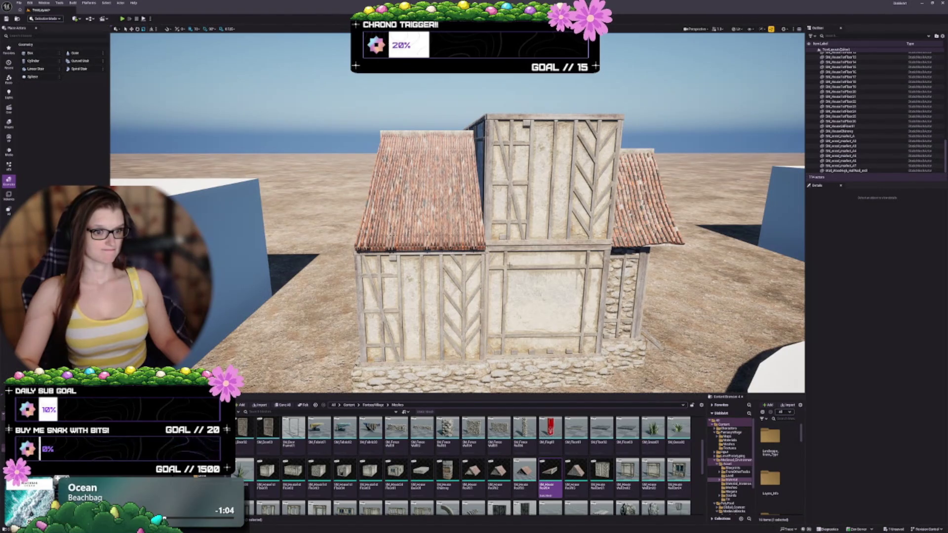
{"action": "left_click", "coordinate": [424, 218]}
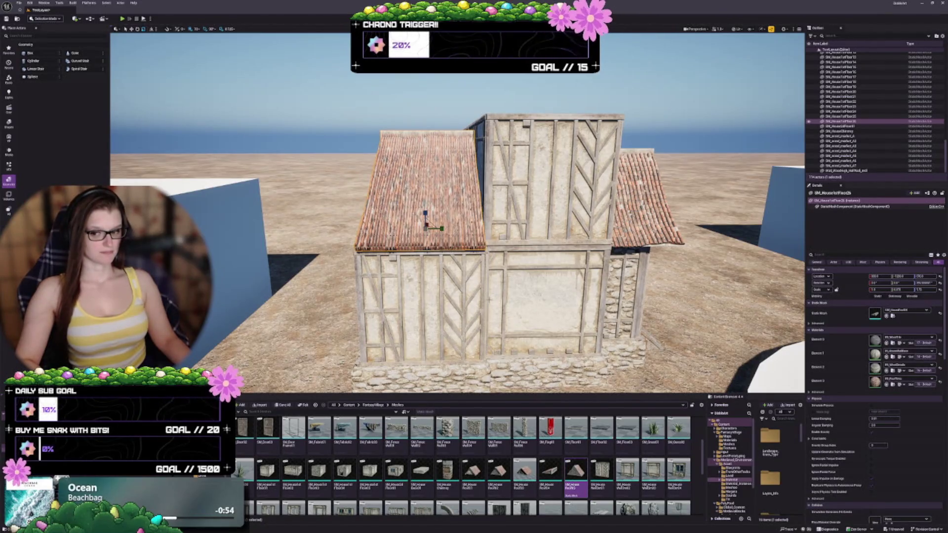
Step: Swap a piece's Static Mesh to SM_HouseRoof05 and delete the old dark lower roof
{"action": "left_click", "coordinate": [563, 217]}
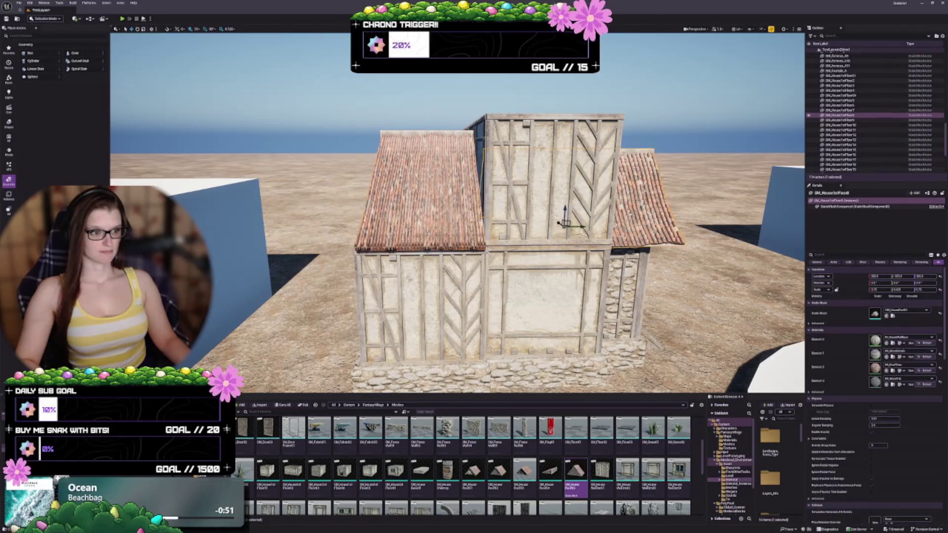
{"action": "mouse_move", "coordinate": [575, 471]}
{"action": "left_mouse_down"}
{"action": "mouse_move", "coordinate": [899, 314]}
{"action": "mouse_move", "coordinate": [913, 282]}
{"action": "left_mouse_up"}
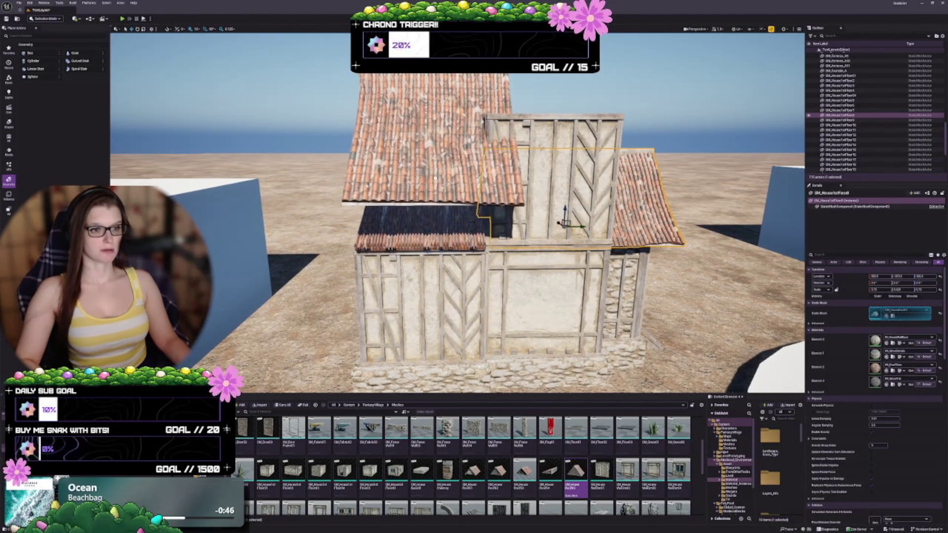
{"action": "left_click", "coordinate": [450, 218]}
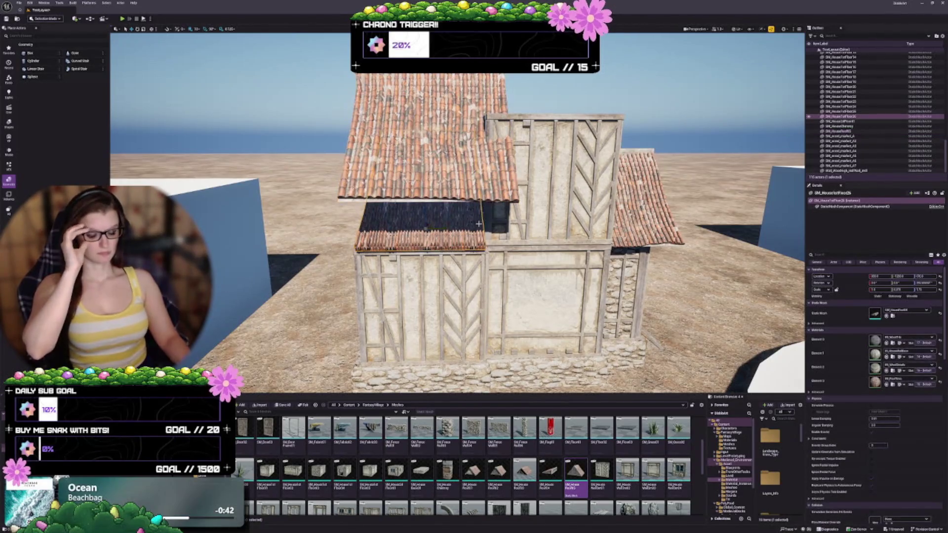
{"action": "key", "text": "Delete"}
Step: Frame the new SM_HouseRoof05 roof and rotate it to cover the wing
{"action": "key", "text": "ctrl+z"}
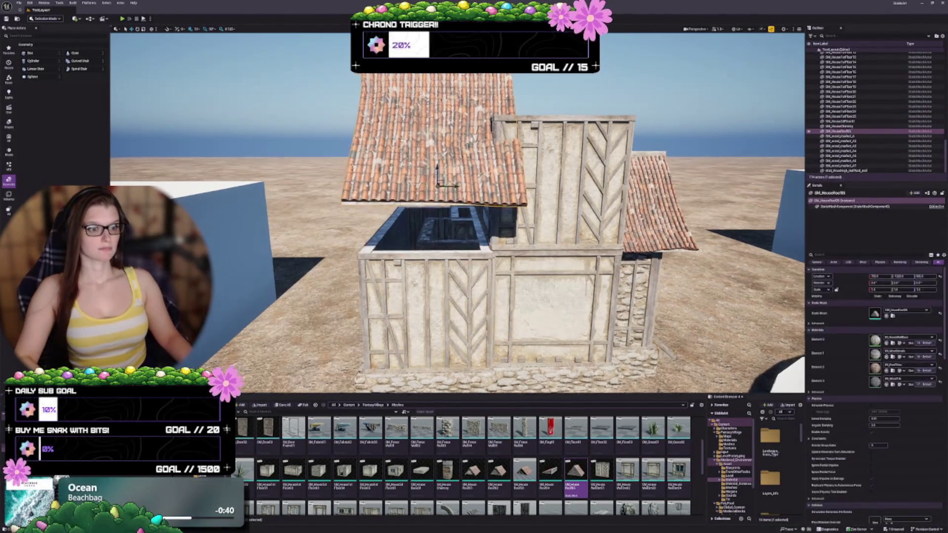
{"action": "key", "text": "f"}
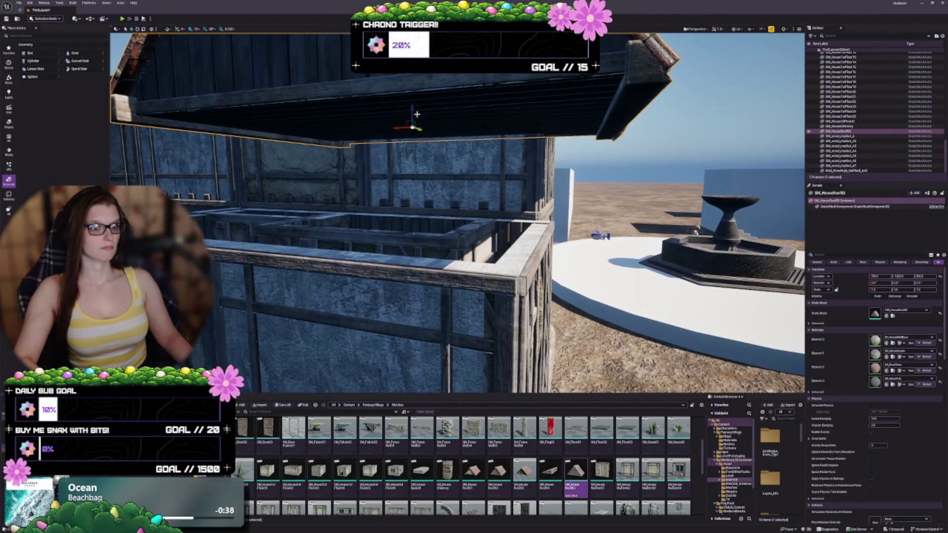
{"action": "key", "text": "f"}
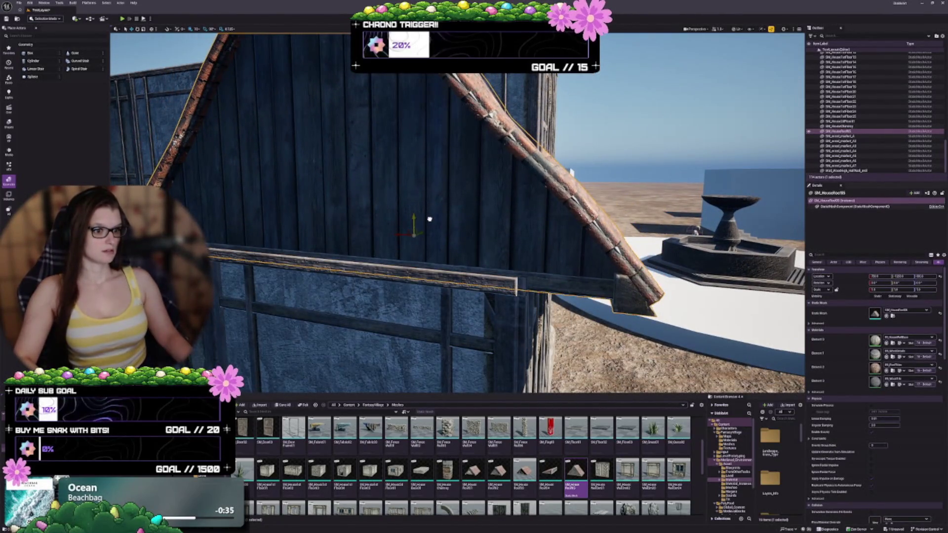
{"action": "key", "text": "ctrl+z"}
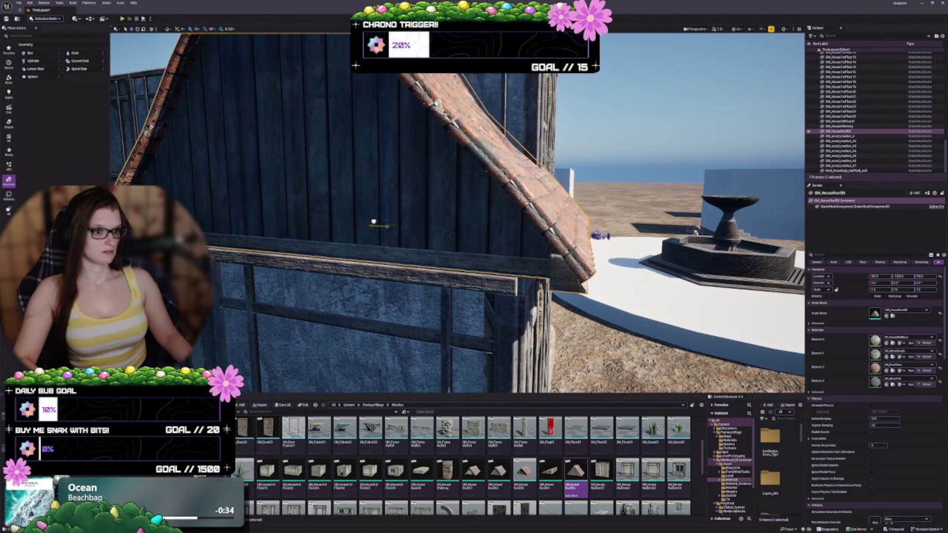
{"action": "key", "text": "ctrl+z"}
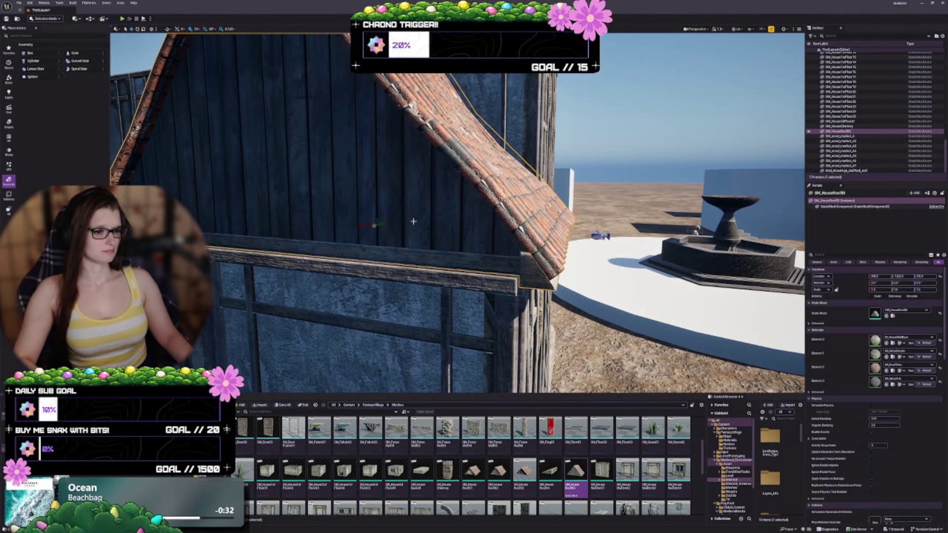
{"action": "key", "text": "f"}
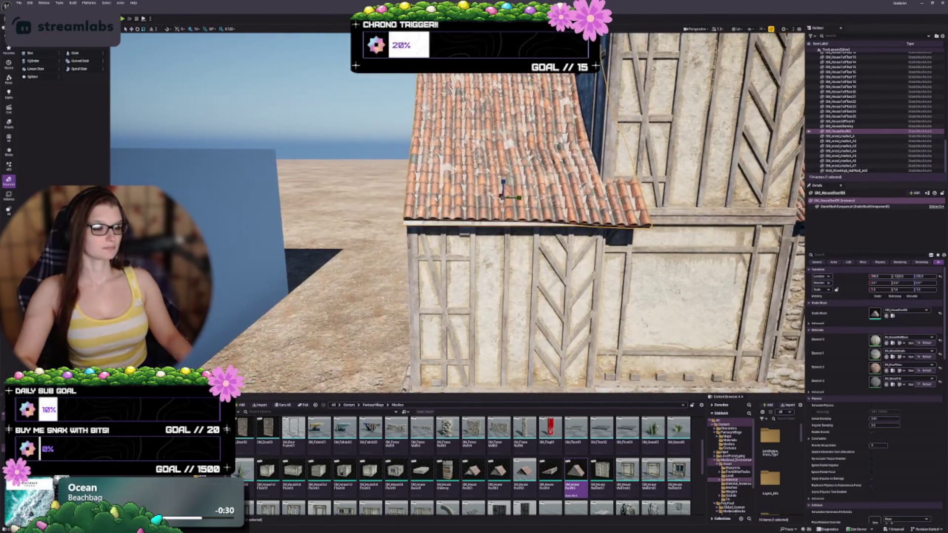
Step: Shrink the SM_HouseRoof05 roof horizontally to the wing's width and check it from the gable end
{"action": "left_click_drag", "start_coordinate": [518, 197], "coordinate": [507, 198]}
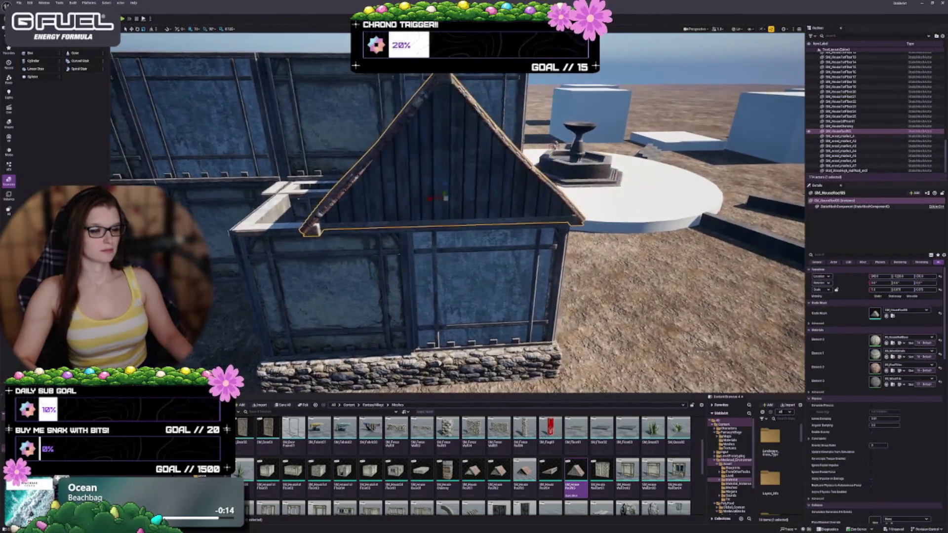
{"action": "key", "text": "Escape"}
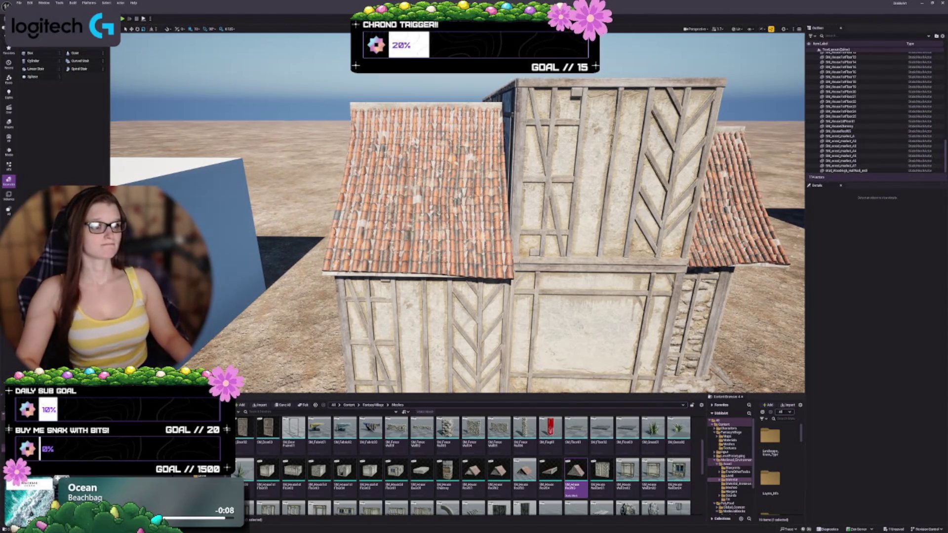
{"action": "scroll", "coordinate": [489, 231], "scroll_direction": "up", "scroll_amount": 5}
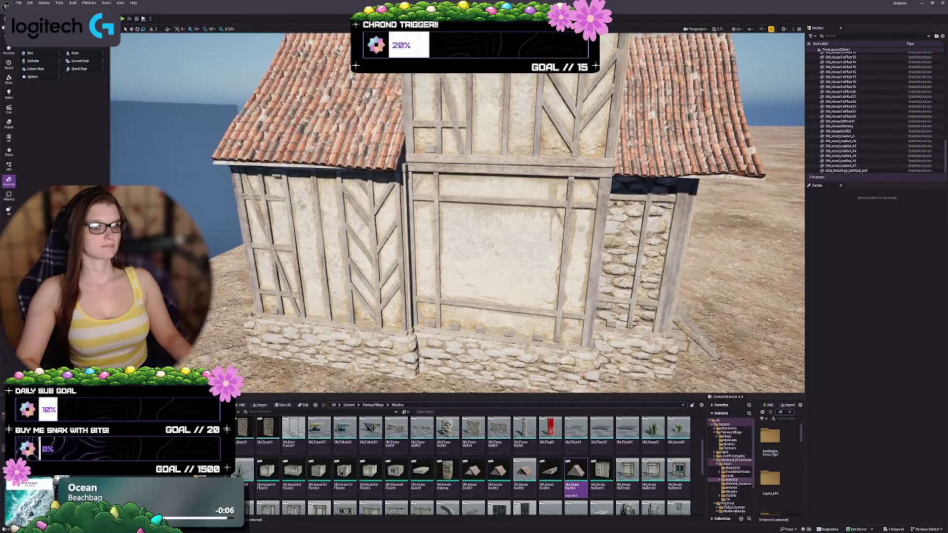
{"action": "left_click", "coordinate": [368, 132]}
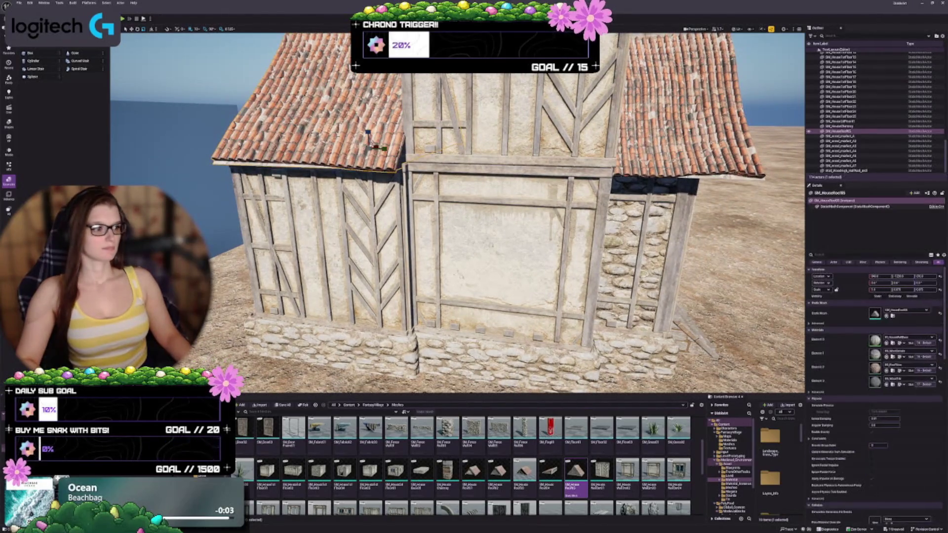
{"action": "left_click_drag", "start_coordinate": [338, 173], "coordinate": [223, 175]}
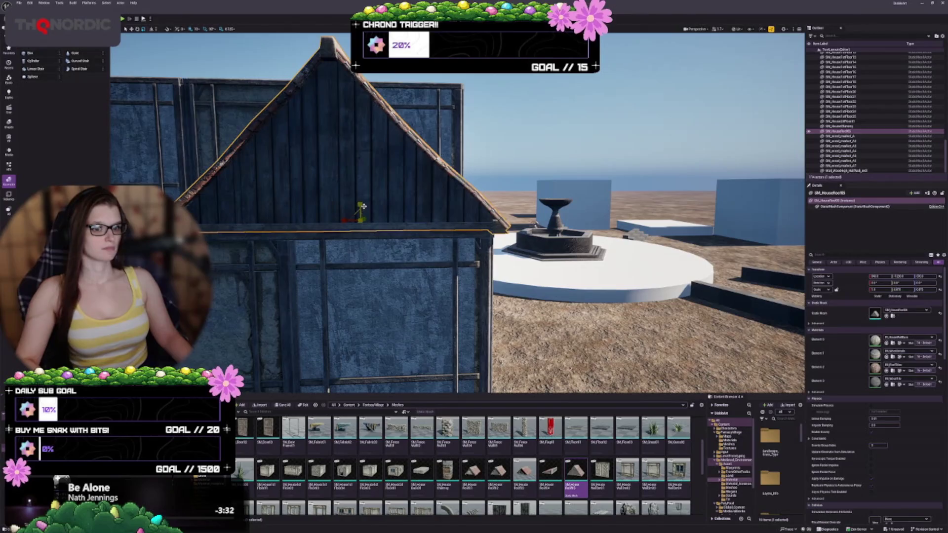
{"action": "left_click_drag", "start_coordinate": [450, 230], "coordinate": [395, 234]}
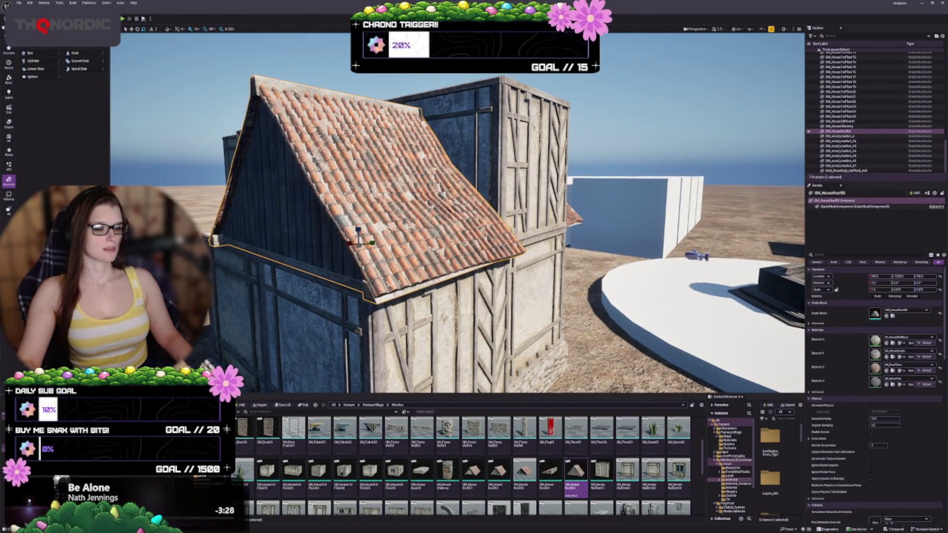
{"action": "key", "text": "Escape"}
{"action": "mouse_move", "coordinate": [395, 235]}
{"action": "left_mouse_down"}
{"action": "mouse_move", "coordinate": [437, 232]}
{"action": "mouse_move", "coordinate": [441, 200]}
{"action": "left_mouse_up"}
{"action": "scroll", "coordinate": [523, 464], "scroll_direction": "down", "scroll_amount": 2}
Step: Open the MedievalDocks Models folder, browse its mesh thumbnails, and enter the Houses folder
{"action": "scroll", "coordinate": [490, 464], "scroll_direction": "down", "scroll_amount": 4}
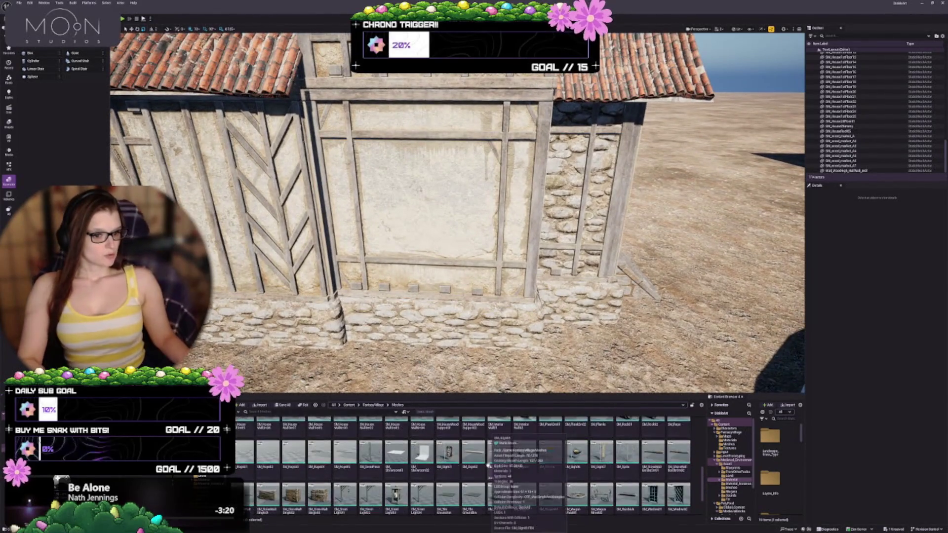
{"action": "scroll", "coordinate": [598, 452], "scroll_direction": "down", "scroll_amount": 1}
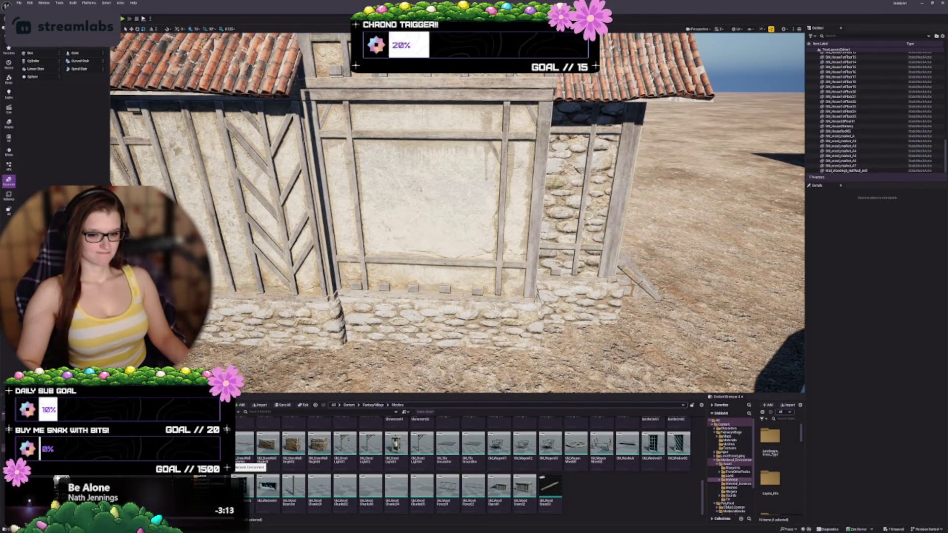
{"action": "left_click", "coordinate": [730, 511]}
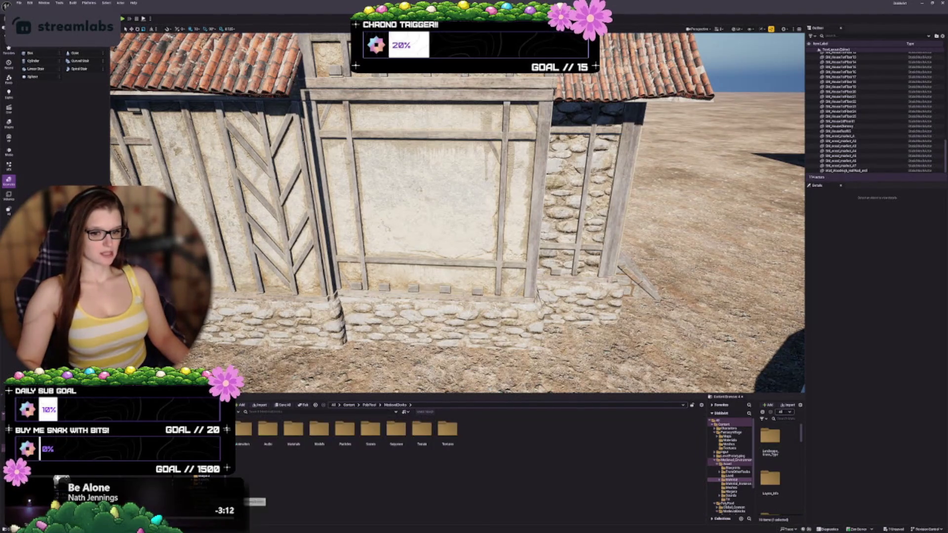
{"action": "double_click", "coordinate": [319, 430]}
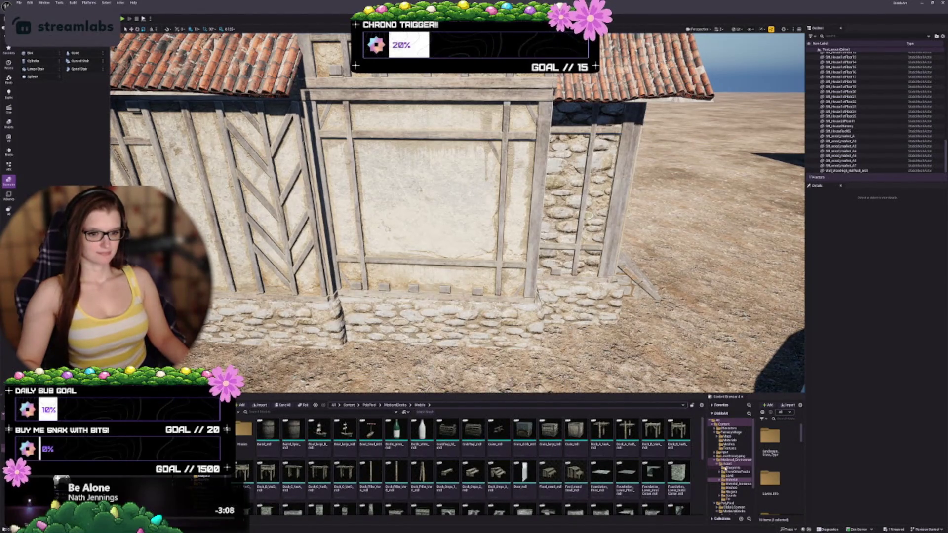
{"action": "scroll", "coordinate": [597, 446], "scroll_direction": "down", "scroll_amount": 5}
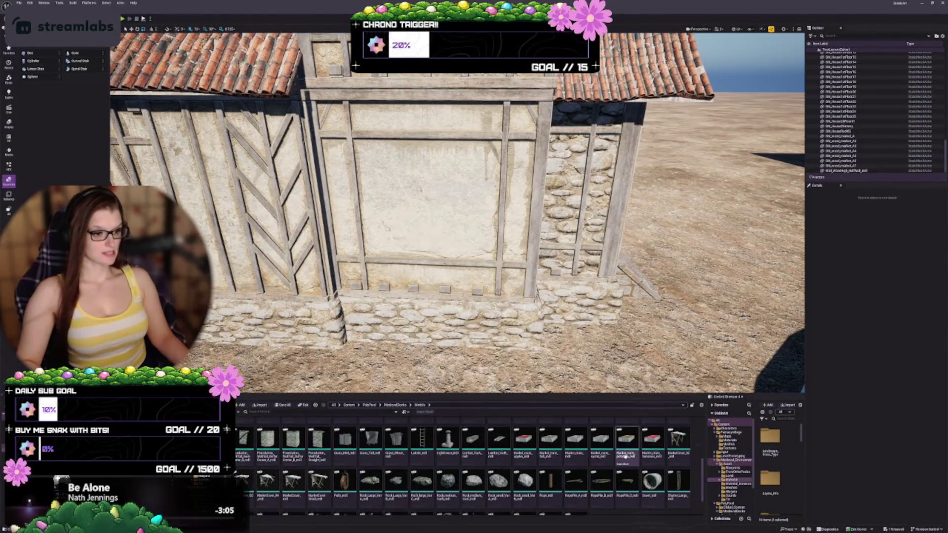
{"action": "scroll", "coordinate": [642, 460], "scroll_direction": "down", "scroll_amount": 1}
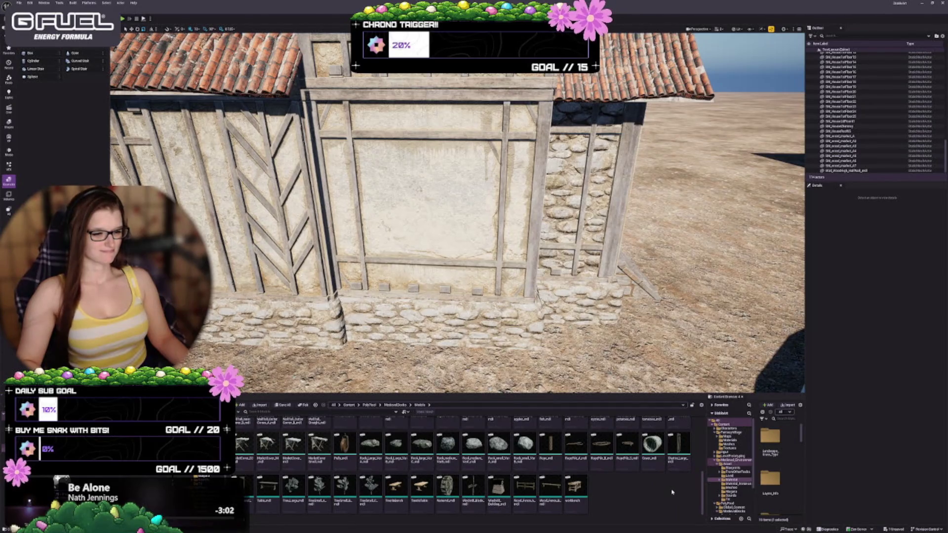
{"action": "scroll", "coordinate": [669, 493], "scroll_direction": "up", "scroll_amount": 1}
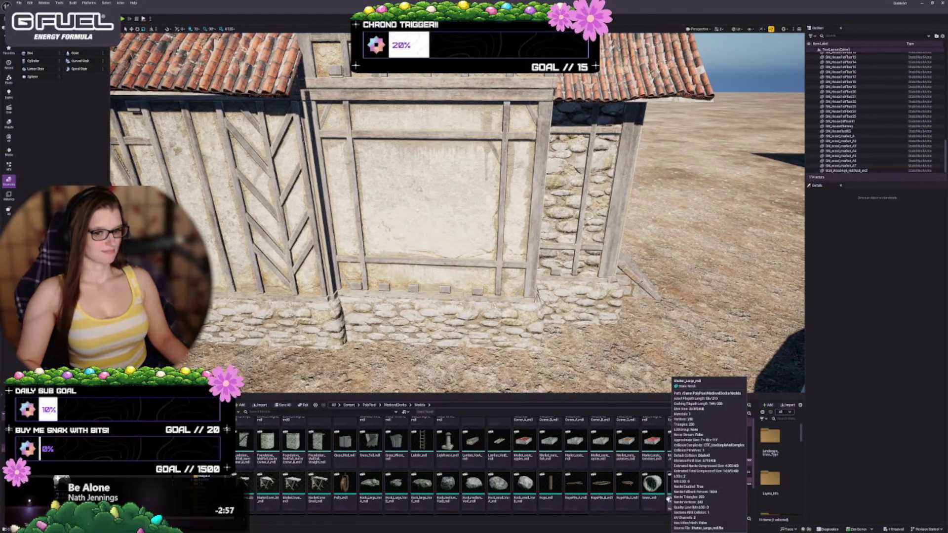
{"action": "scroll", "coordinate": [668, 499], "scroll_direction": "up", "scroll_amount": 1}
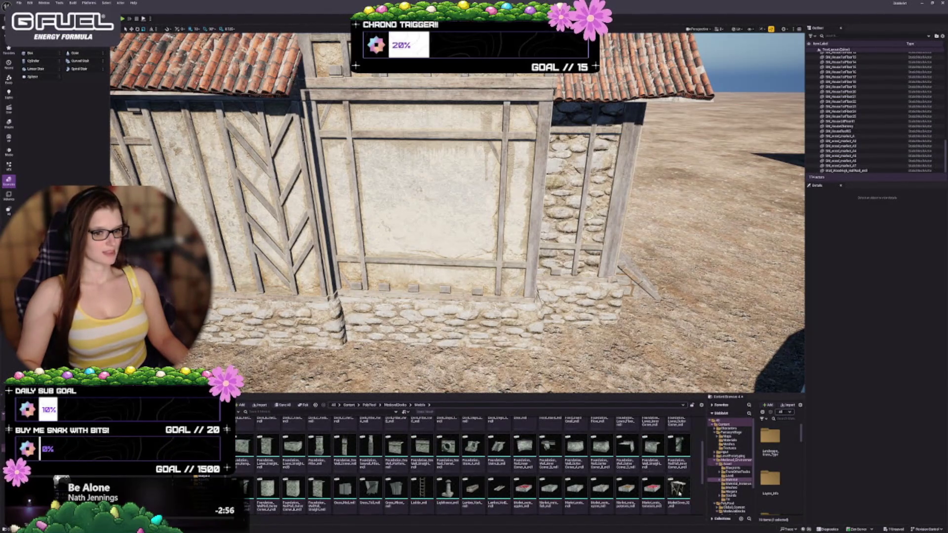
{"action": "scroll", "coordinate": [680, 493], "scroll_direction": "up", "scroll_amount": 1}
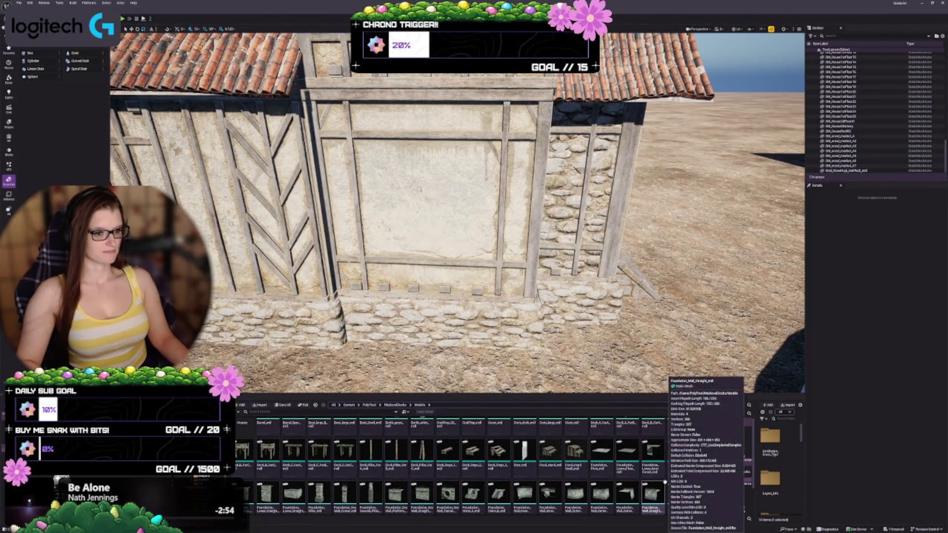
{"action": "scroll", "coordinate": [649, 471], "scroll_direction": "up", "scroll_amount": 1}
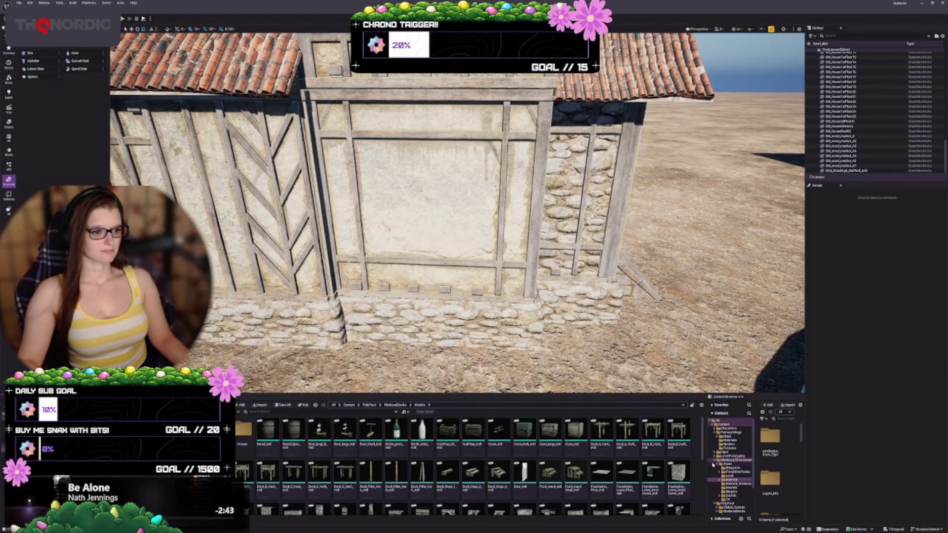
{"action": "scroll", "coordinate": [638, 452], "scroll_direction": "down", "scroll_amount": 1}
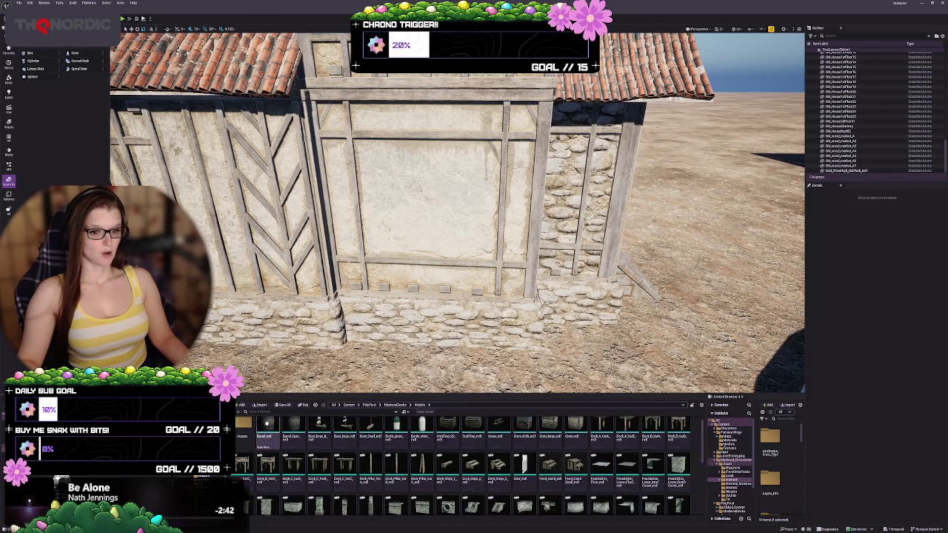
{"action": "double_click", "coordinate": [244, 425]}
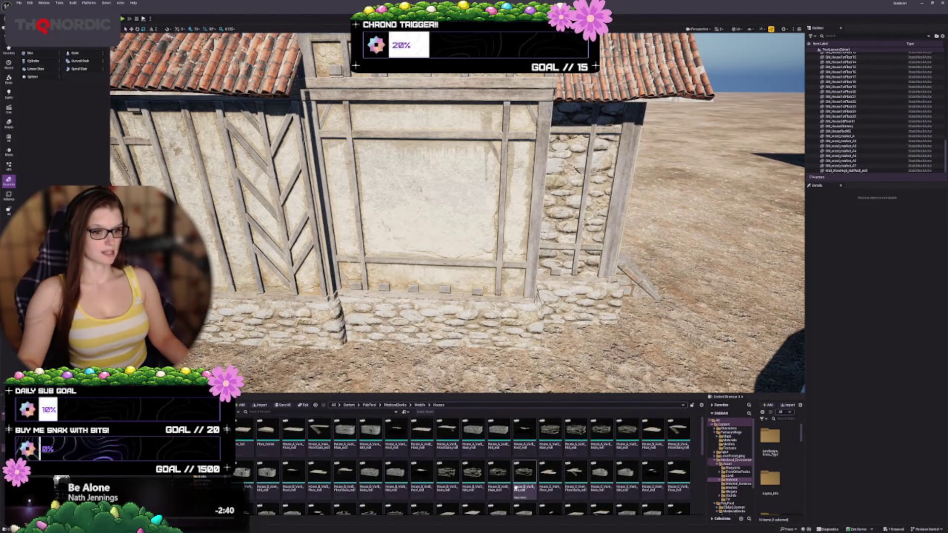
Step: Scroll through the MedievalDocks Houses mesh thumbnails
{"action": "scroll", "coordinate": [592, 475], "scroll_direction": "down", "scroll_amount": 2}
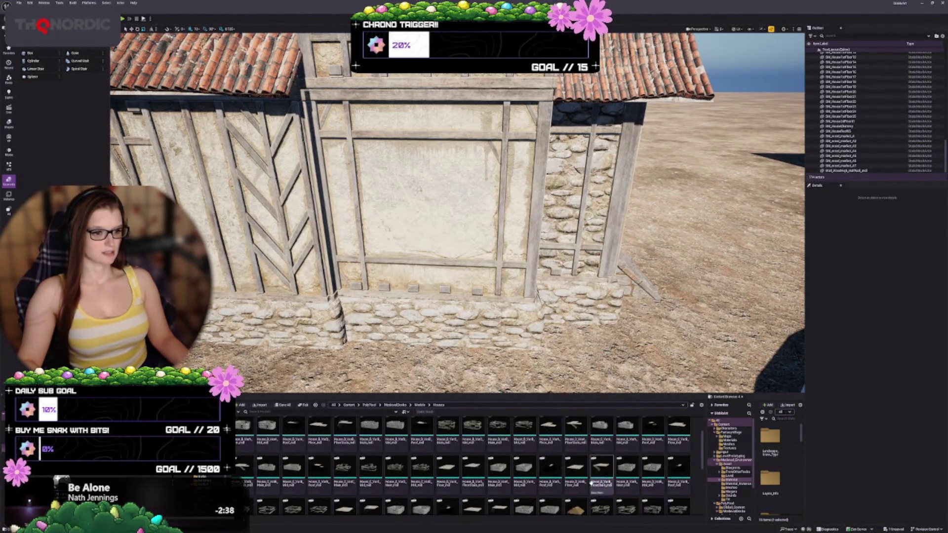
{"action": "scroll", "coordinate": [593, 475], "scroll_direction": "down", "scroll_amount": 2}
{"action": "scroll", "coordinate": [704, 446], "scroll_direction": "down", "scroll_amount": 2}
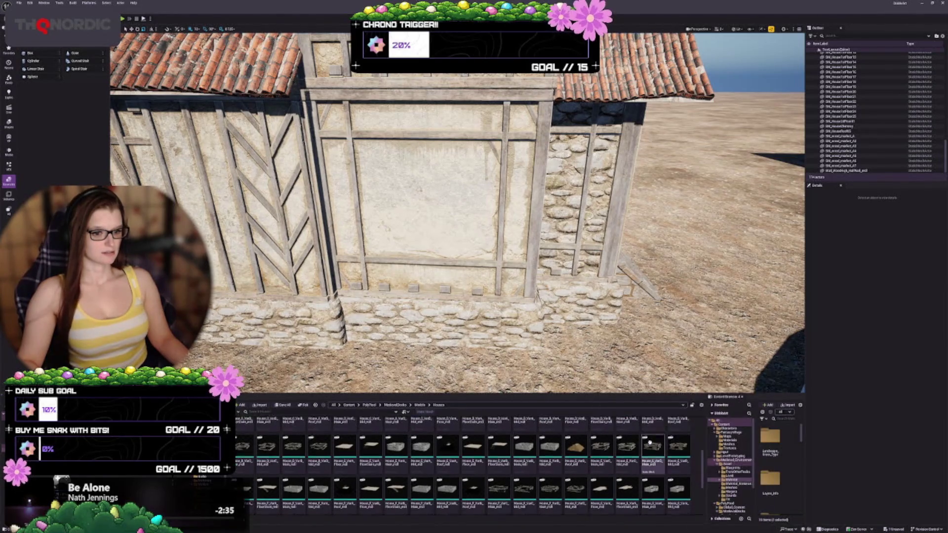
{"action": "scroll", "coordinate": [646, 440], "scroll_direction": "down", "scroll_amount": 2}
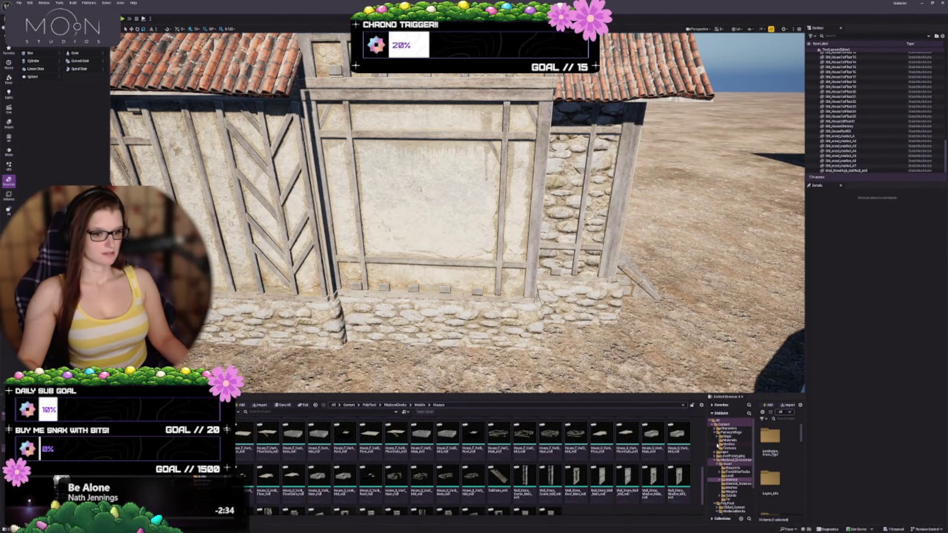
{"action": "scroll", "coordinate": [655, 444], "scroll_direction": "down", "scroll_amount": 1}
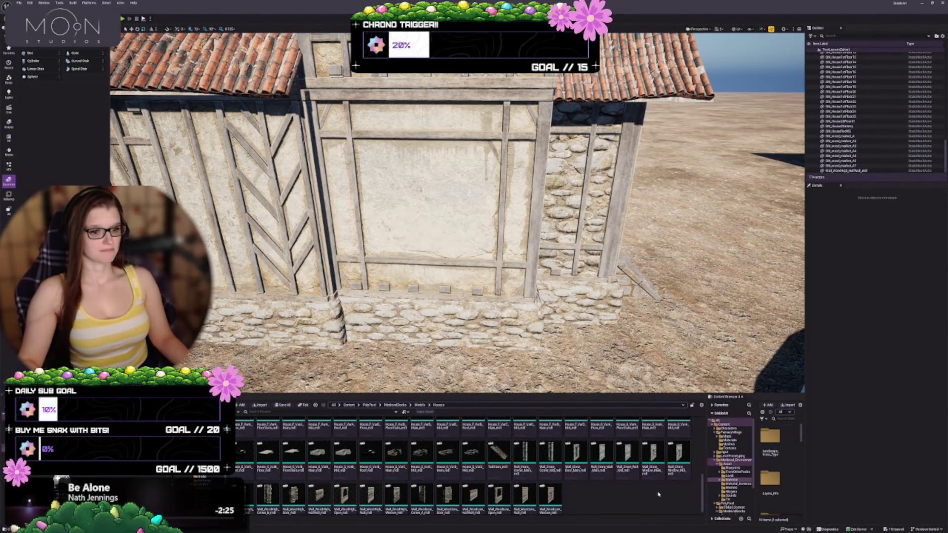
{"action": "scroll", "coordinate": [623, 493], "scroll_direction": "up", "scroll_amount": 2}
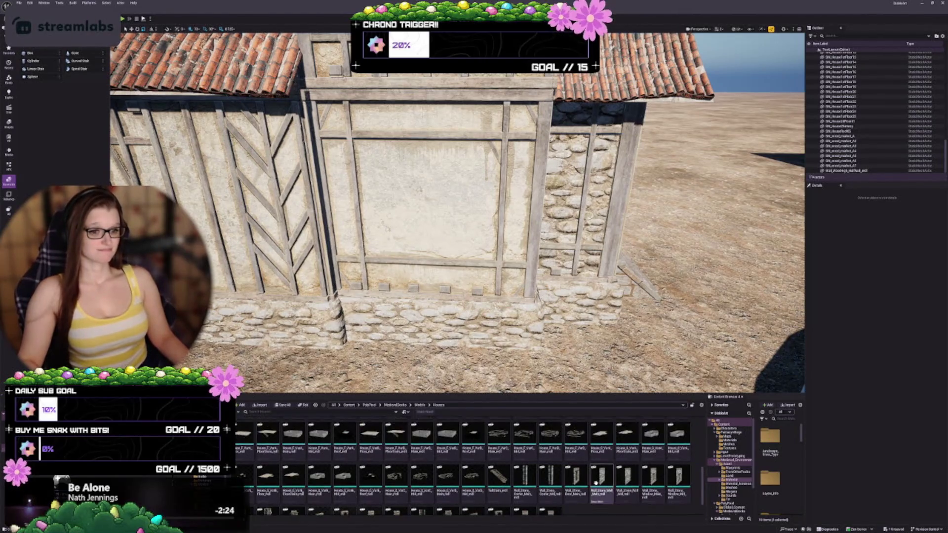
{"action": "scroll", "coordinate": [558, 488], "scroll_direction": "up", "scroll_amount": 2}
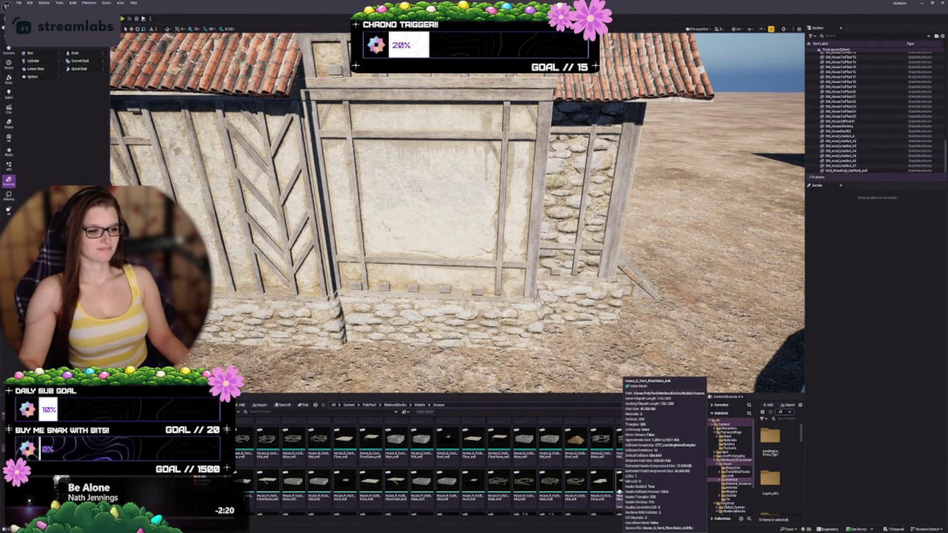
{"action": "scroll", "coordinate": [573, 474], "scroll_direction": "up", "scroll_amount": 2}
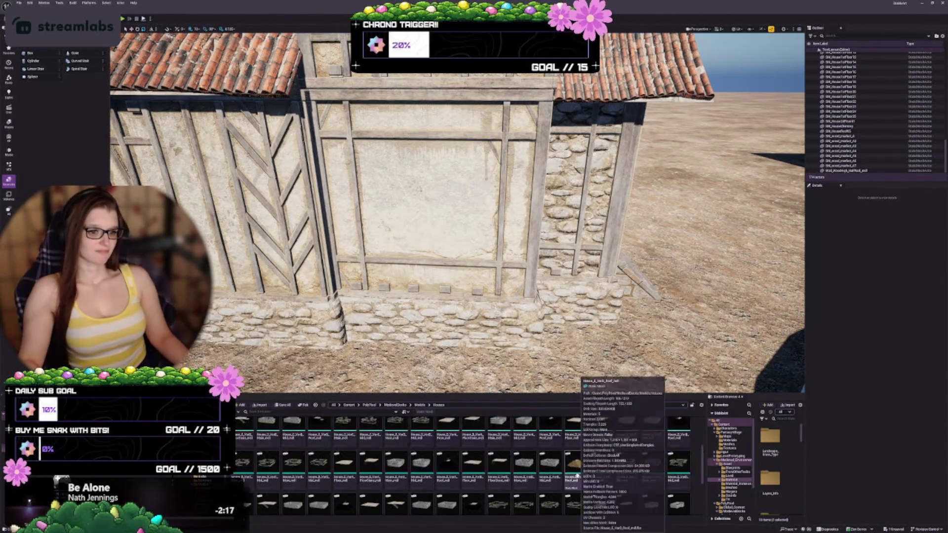
{"action": "scroll", "coordinate": [521, 459], "scroll_direction": "up", "scroll_amount": 4}
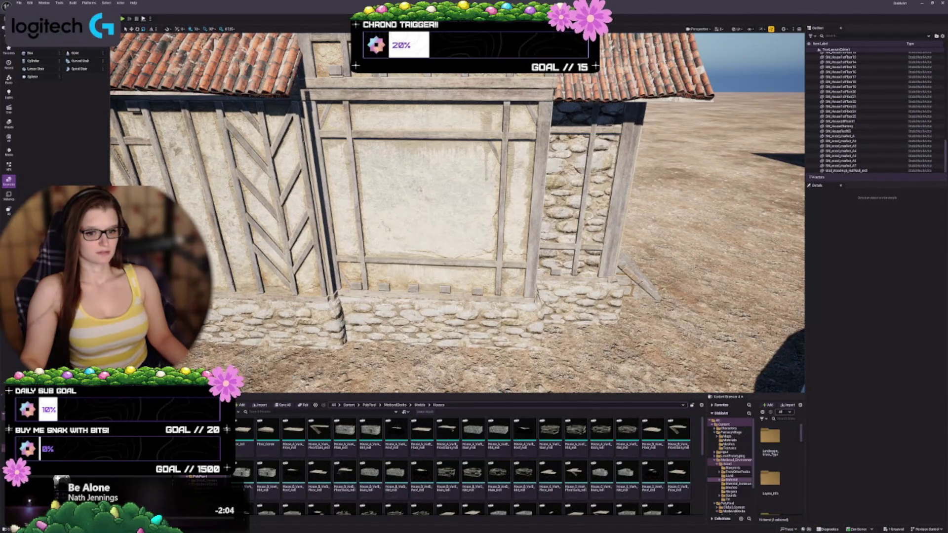
Step: Switch to Medieval_Environment > Asset > Meshes and browse its props for a wooden stall piece
{"action": "left_click", "coordinate": [730, 488]}
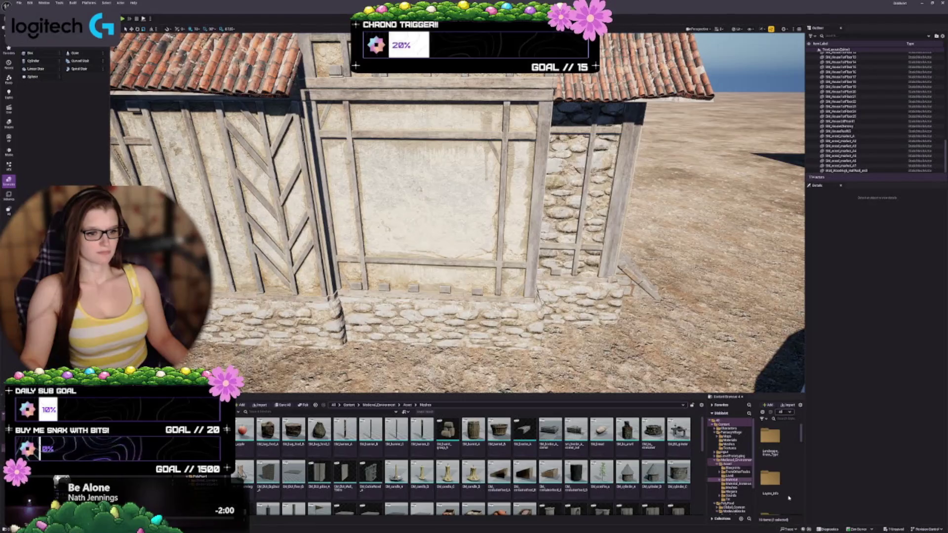
{"action": "scroll", "coordinate": [523, 489], "scroll_direction": "down", "scroll_amount": 1}
{"action": "scroll", "coordinate": [606, 454], "scroll_direction": "down", "scroll_amount": 1}
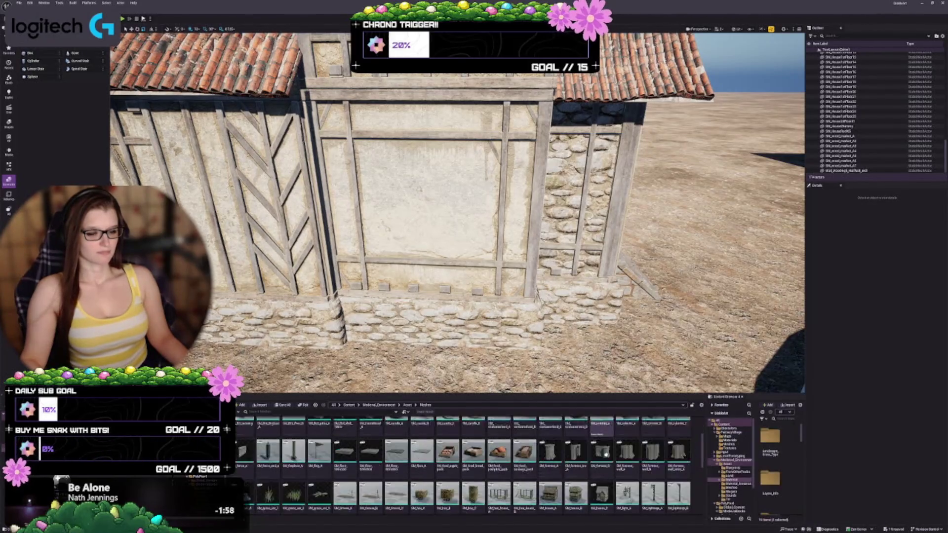
{"action": "scroll", "coordinate": [606, 454], "scroll_direction": "down", "scroll_amount": 1}
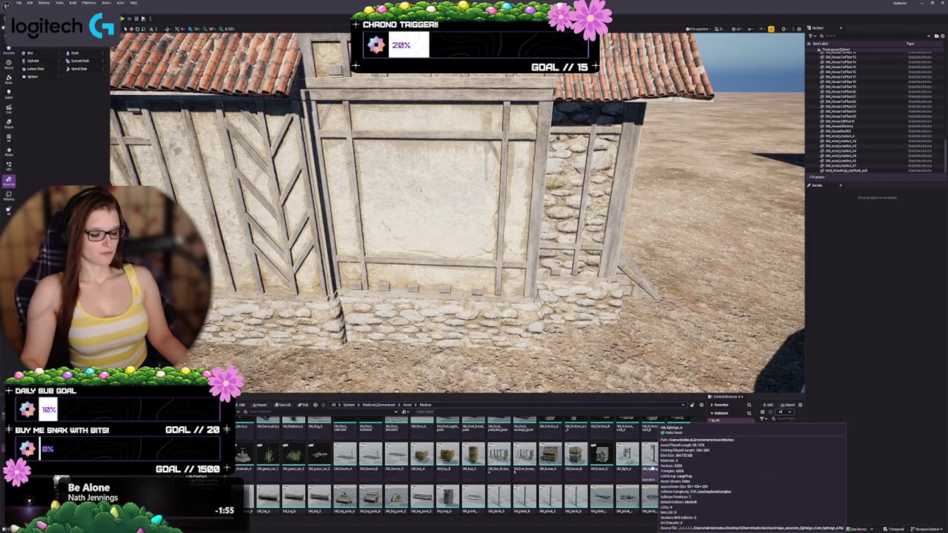
{"action": "scroll", "coordinate": [642, 461], "scroll_direction": "down", "scroll_amount": 1}
{"action": "scroll", "coordinate": [623, 459], "scroll_direction": "down", "scroll_amount": 1}
{"action": "scroll", "coordinate": [627, 455], "scroll_direction": "down", "scroll_amount": 1}
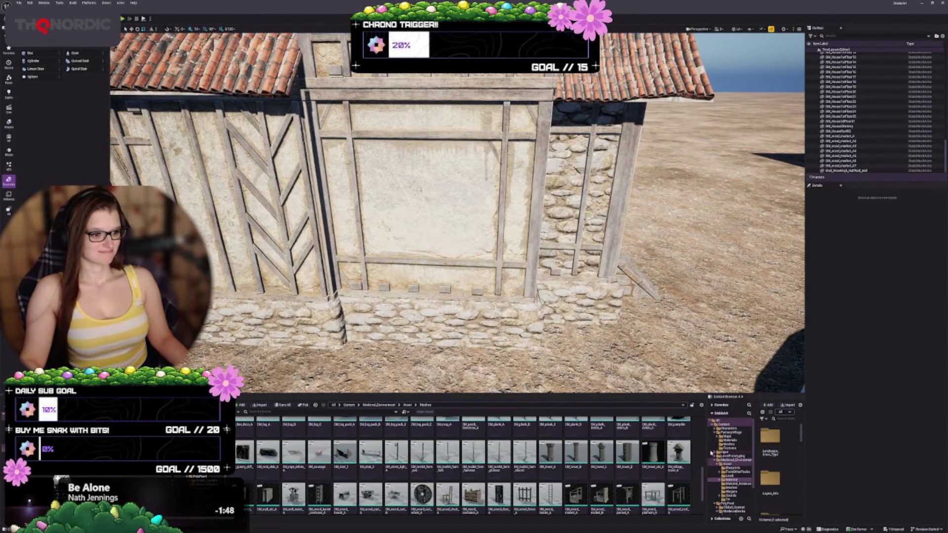
{"action": "scroll", "coordinate": [610, 446], "scroll_direction": "down", "scroll_amount": 2}
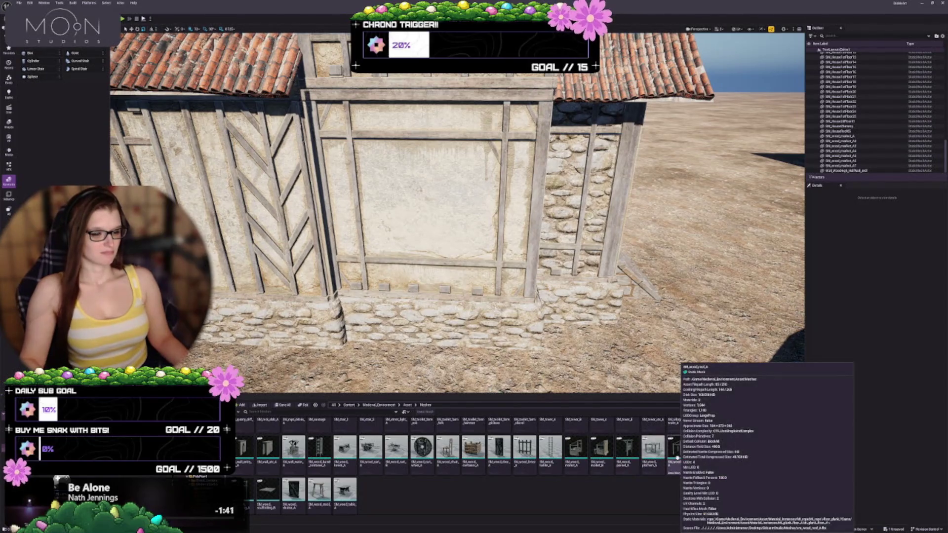
{"action": "scroll", "coordinate": [457, 212], "scroll_direction": "down", "scroll_amount": 5}
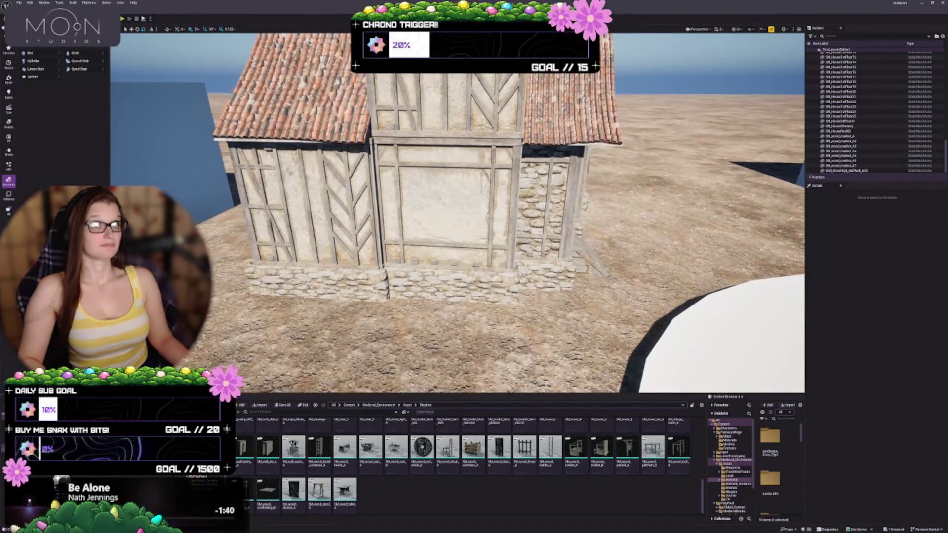
Step: Place the wooden lean-to stall in front of the house, close against its wall
{"action": "mouse_move", "coordinate": [679, 447]}
{"action": "left_mouse_down"}
{"action": "mouse_move", "coordinate": [444, 277]}
{"action": "mouse_move", "coordinate": [440, 307]}
{"action": "mouse_move", "coordinate": [618, 336]}
{"action": "mouse_move", "coordinate": [583, 266]}
{"action": "mouse_move", "coordinate": [558, 257]}
{"action": "mouse_move", "coordinate": [516, 330]}
{"action": "left_mouse_up"}
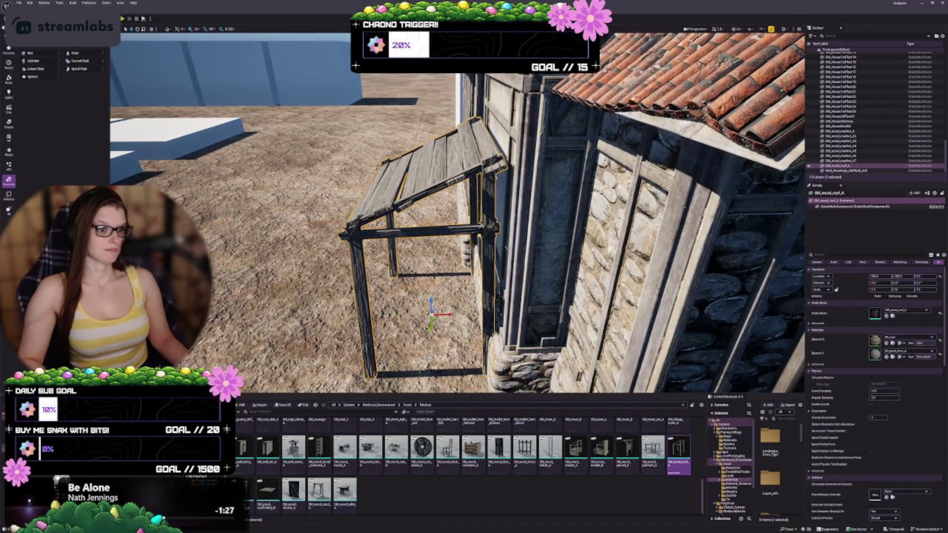
{"action": "left_click_drag", "start_coordinate": [447, 314], "coordinate": [448, 314]}
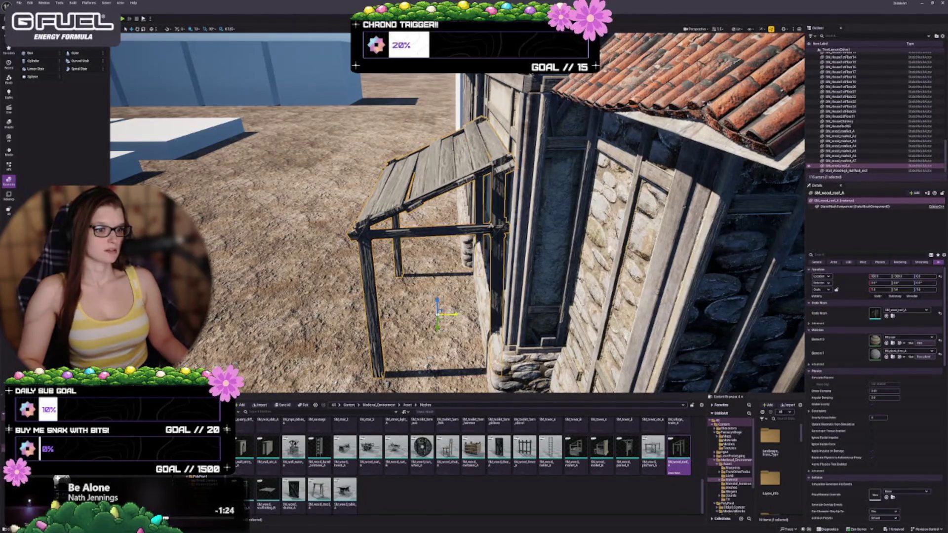
{"action": "scroll", "coordinate": [447, 314], "scroll_direction": "up", "scroll_amount": 10}
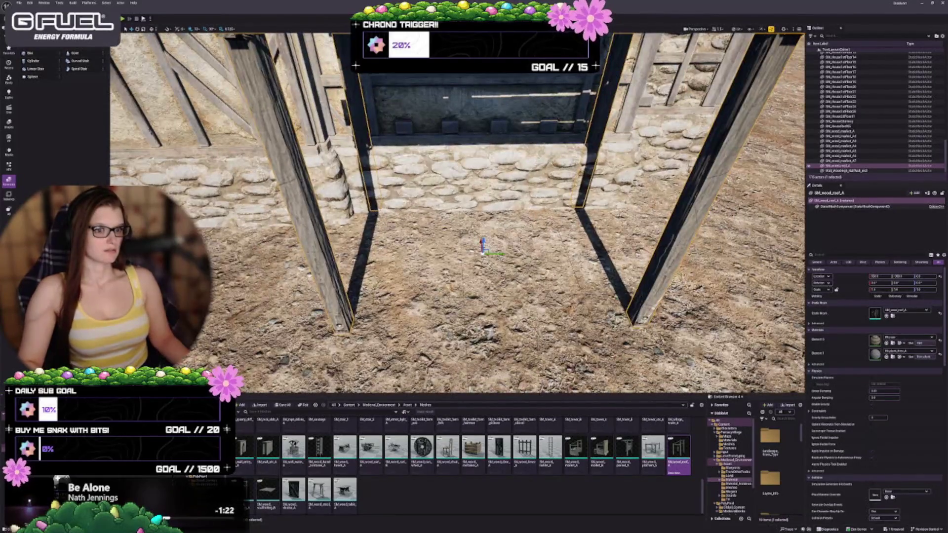
{"action": "key", "text": "Escape"}
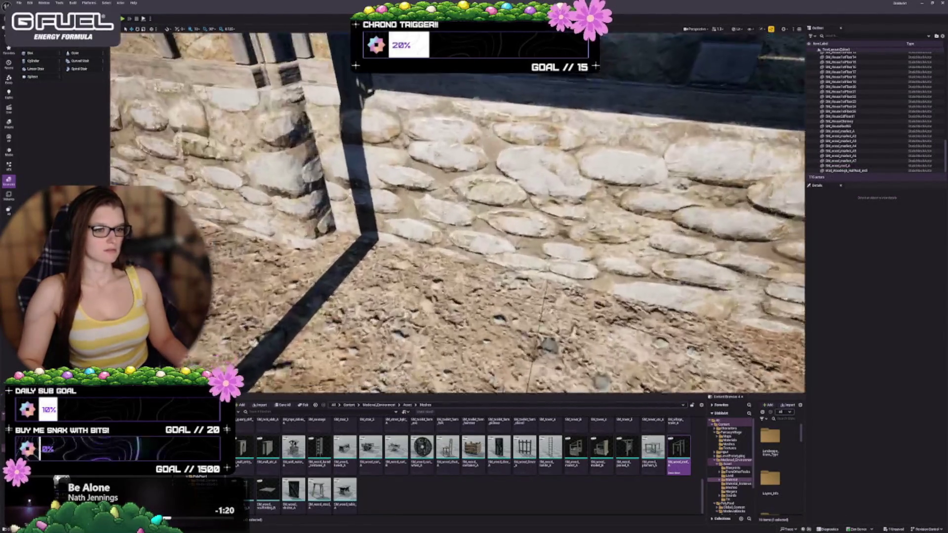
{"action": "left_click_drag", "start_coordinate": [448, 314], "coordinate": [413, 372]}
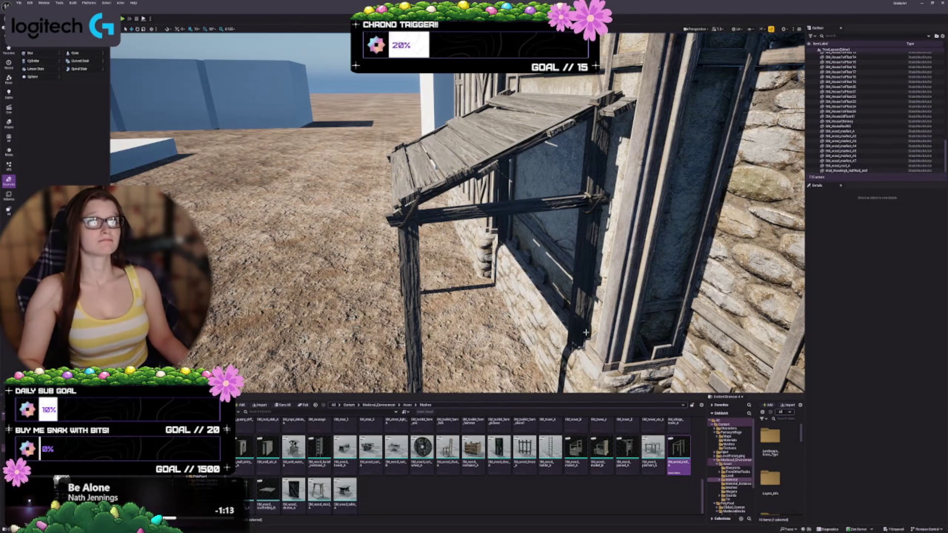
{"action": "left_click_drag", "start_coordinate": [625, 316], "coordinate": [541, 280]}
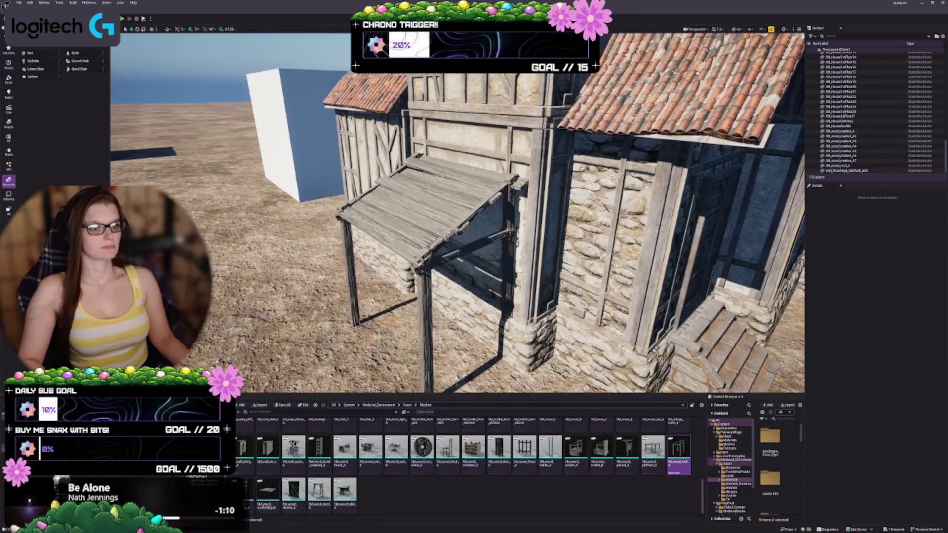
Step: Raise the lean-to awning higher on the wall and duplicate it
{"action": "left_click", "coordinate": [437, 255]}
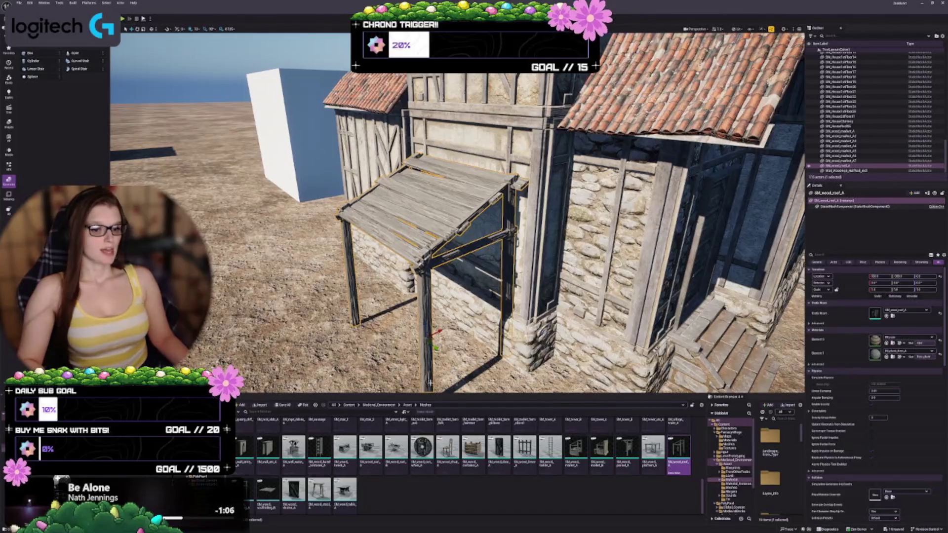
{"action": "mouse_move", "coordinate": [431, 383]}
{"action": "left_mouse_down"}
{"action": "mouse_move", "coordinate": [423, 318]}
{"action": "mouse_move", "coordinate": [459, 316]}
{"action": "left_mouse_up"}
{"action": "left_click_drag", "start_coordinate": [406, 301], "coordinate": [405, 261]}
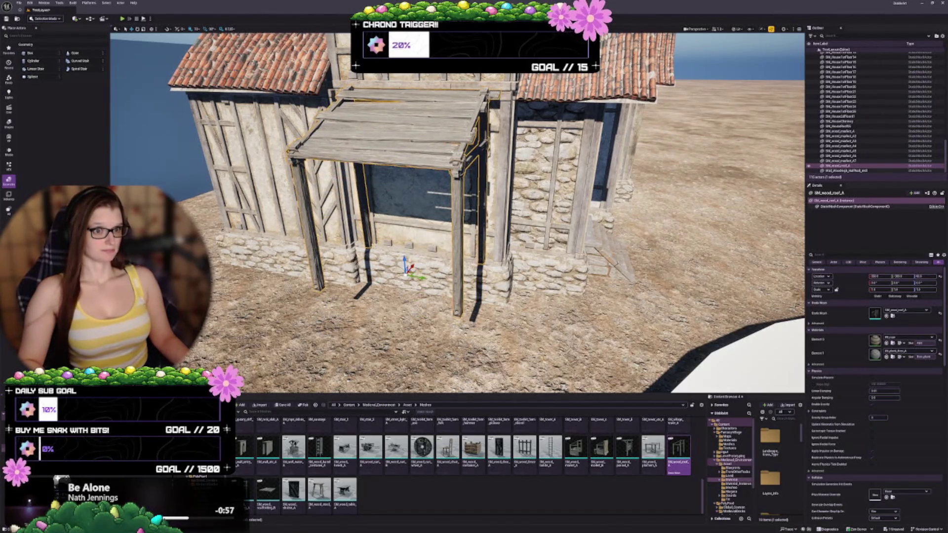
{"action": "key", "text": "ctrl+d"}
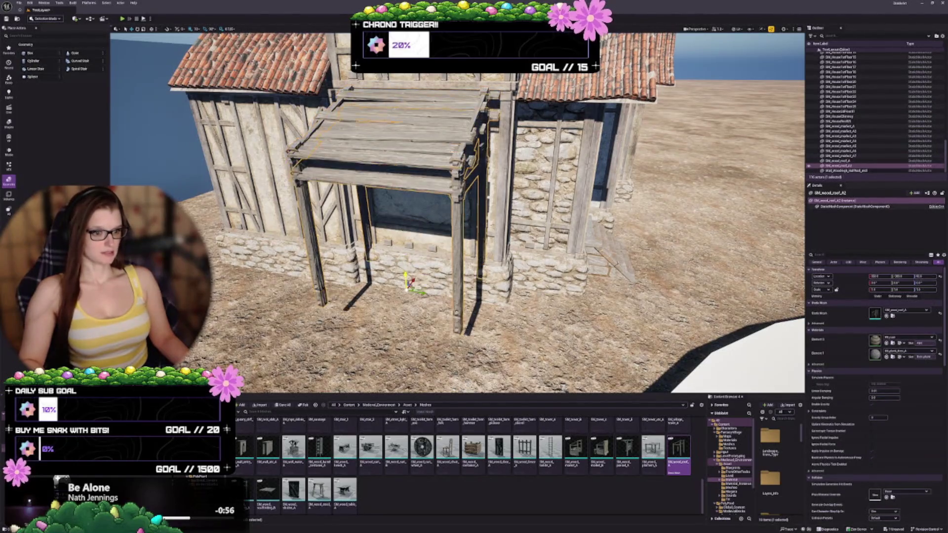
Step: Change the awning copy's mesh to SM_wood_platform_A and lift it off the ground
{"action": "left_click", "coordinate": [886, 316]}
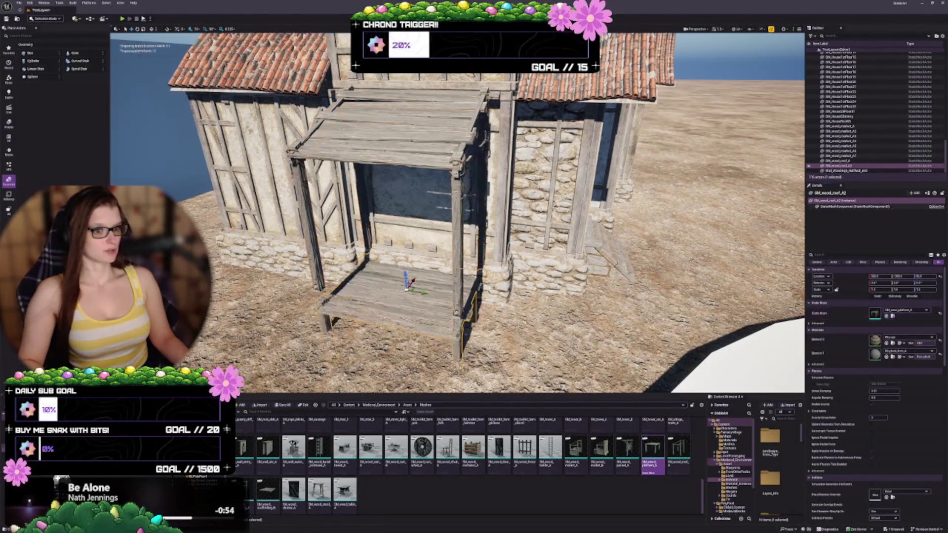
{"action": "key", "text": "f"}
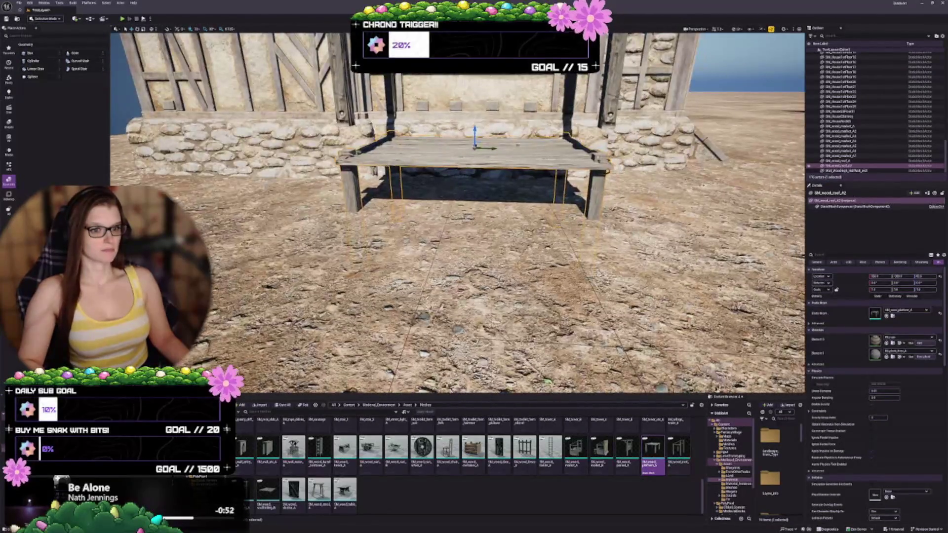
{"action": "mouse_move", "coordinate": [473, 135]}
{"action": "left_mouse_down"}
{"action": "mouse_move", "coordinate": [471, 102]}
{"action": "mouse_move", "coordinate": [499, 154]}
{"action": "mouse_move", "coordinate": [499, 167]}
{"action": "mouse_move", "coordinate": [487, 167]}
{"action": "left_mouse_up"}
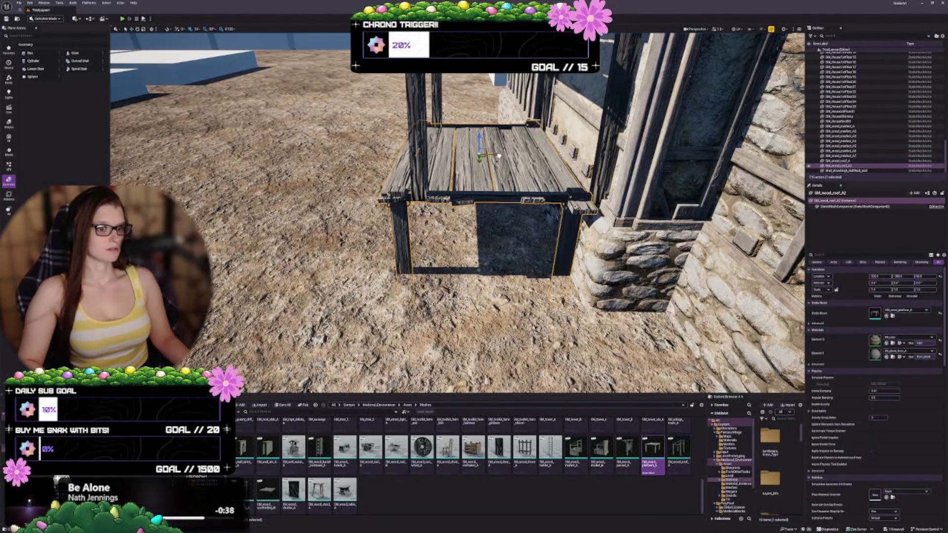
Step: Push the plank platform against the stone wall beneath the awning
{"action": "mouse_move", "coordinate": [486, 167]}
{"action": "left_mouse_down"}
{"action": "mouse_move", "coordinate": [425, 167]}
{"action": "mouse_move", "coordinate": [531, 236]}
{"action": "left_mouse_up"}
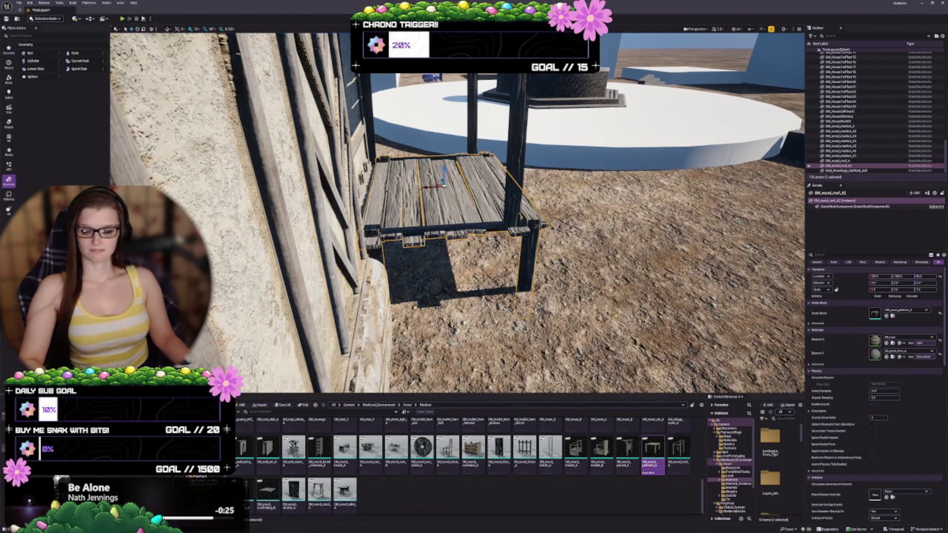
{"action": "mouse_move", "coordinate": [436, 277]}
{"action": "left_mouse_down"}
{"action": "mouse_move", "coordinate": [487, 297]}
{"action": "mouse_move", "coordinate": [460, 305]}
{"action": "left_mouse_up"}
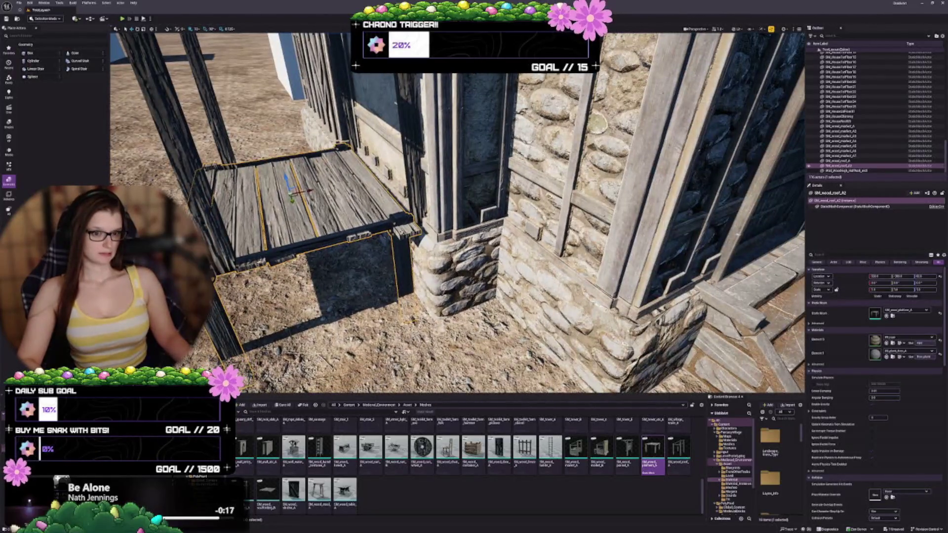
{"action": "left_click_drag", "start_coordinate": [310, 189], "coordinate": [316, 189]}
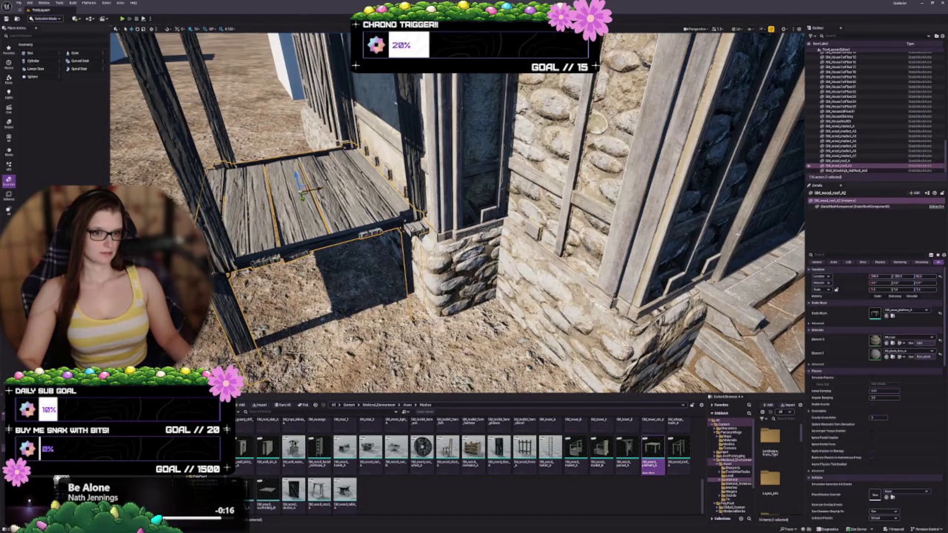
{"action": "left_click_drag", "start_coordinate": [460, 305], "coordinate": [454, 307]}
{"action": "key", "text": "Escape"}
{"action": "mouse_move", "coordinate": [408, 255]}
{"action": "left_mouse_down"}
{"action": "mouse_move", "coordinate": [381, 272]}
{"action": "mouse_move", "coordinate": [403, 252]}
{"action": "left_mouse_up"}
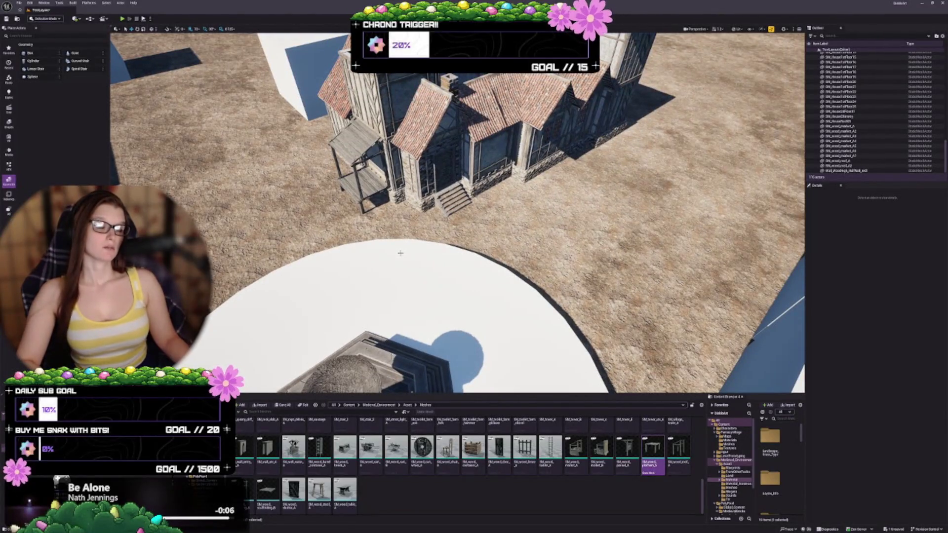
Step: Set the plank platform's Scale X to 0.75 and slide it beside the stone pillar
{"action": "left_click_drag", "start_coordinate": [401, 254], "coordinate": [395, 262]}
{"action": "left_click", "coordinate": [398, 267]}
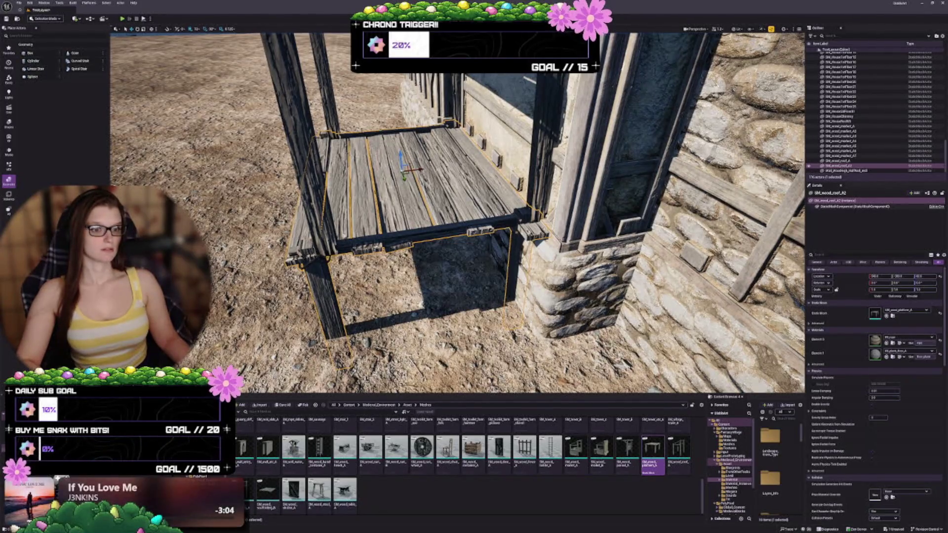
{"action": "mouse_move", "coordinate": [422, 170]}
{"action": "left_mouse_down"}
{"action": "mouse_move", "coordinate": [440, 166]}
{"action": "mouse_move", "coordinate": [415, 168]}
{"action": "left_mouse_up"}
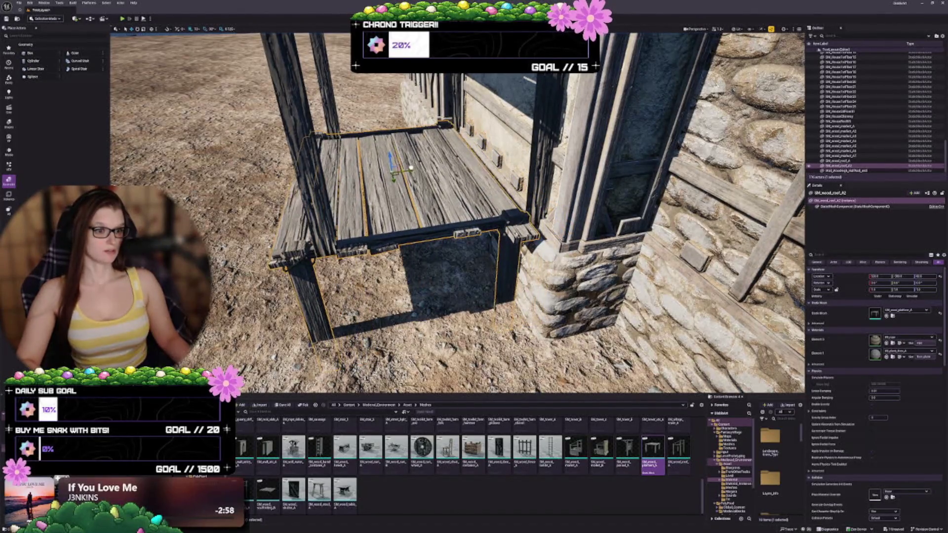
{"action": "key", "text": "Return"}
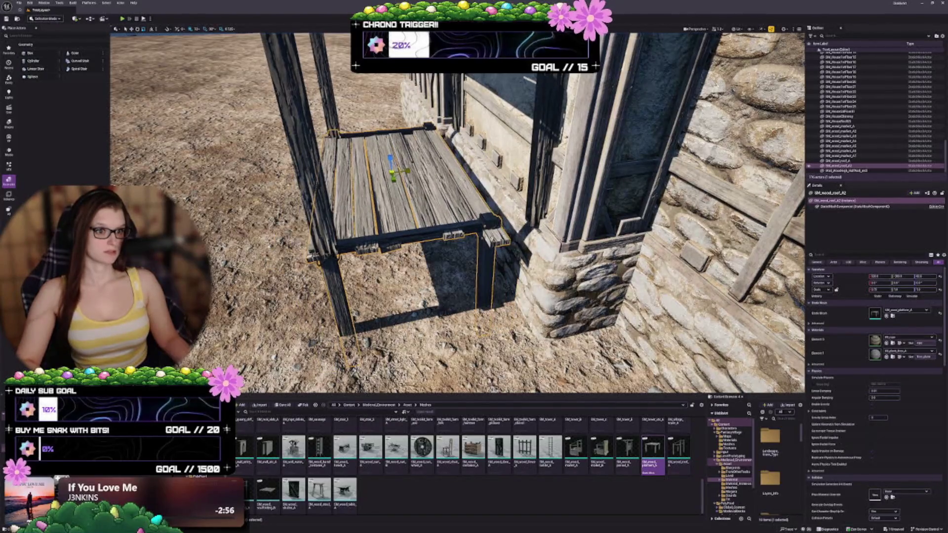
{"action": "left_click_drag", "start_coordinate": [406, 171], "coordinate": [434, 159]}
{"action": "key", "text": "Escape"}
{"action": "mouse_move", "coordinate": [482, 200]}
{"action": "left_mouse_down"}
{"action": "mouse_move", "coordinate": [494, 195]}
{"action": "mouse_move", "coordinate": [483, 200]}
{"action": "mouse_move", "coordinate": [419, 148]}
{"action": "left_mouse_up"}
{"action": "left_click_drag", "start_coordinate": [486, 178], "coordinate": [479, 215]}
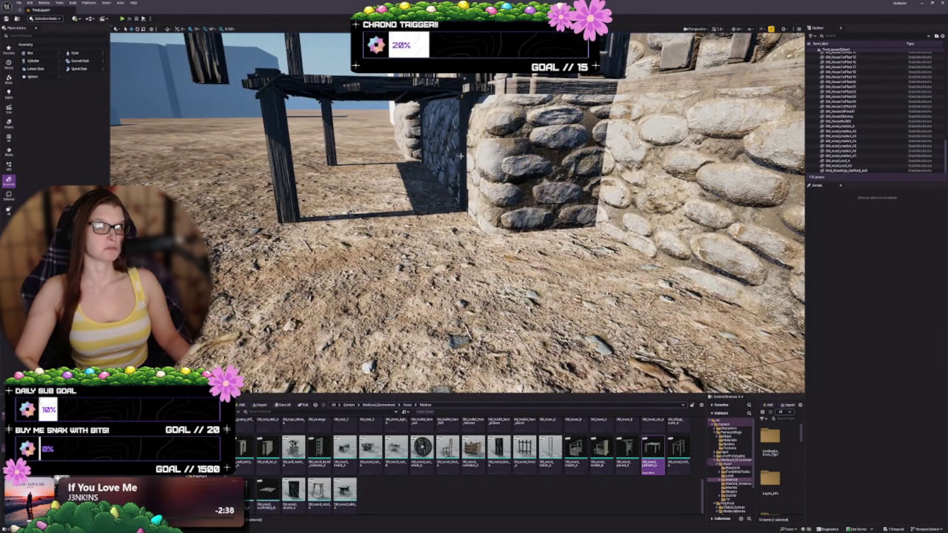
{"action": "left_click", "coordinate": [415, 115]}
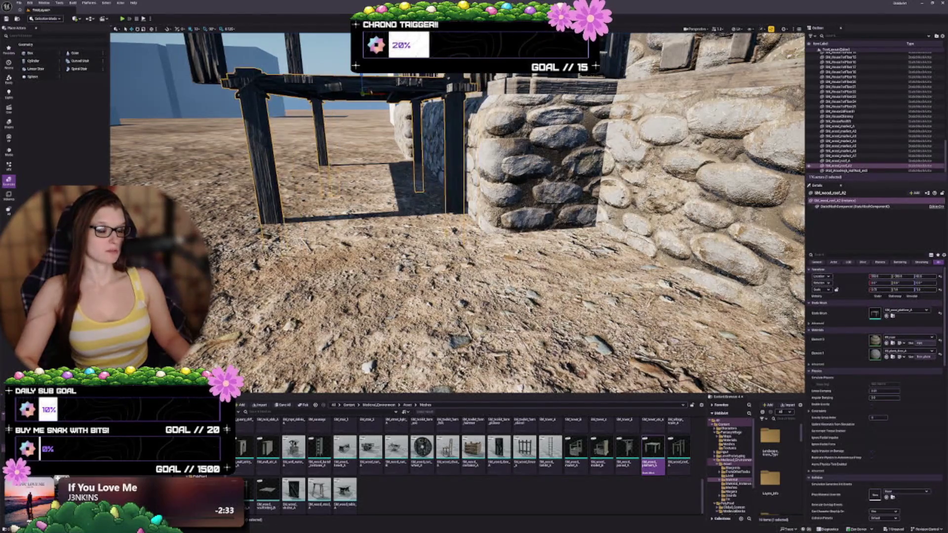
{"action": "key", "text": "Escape"}
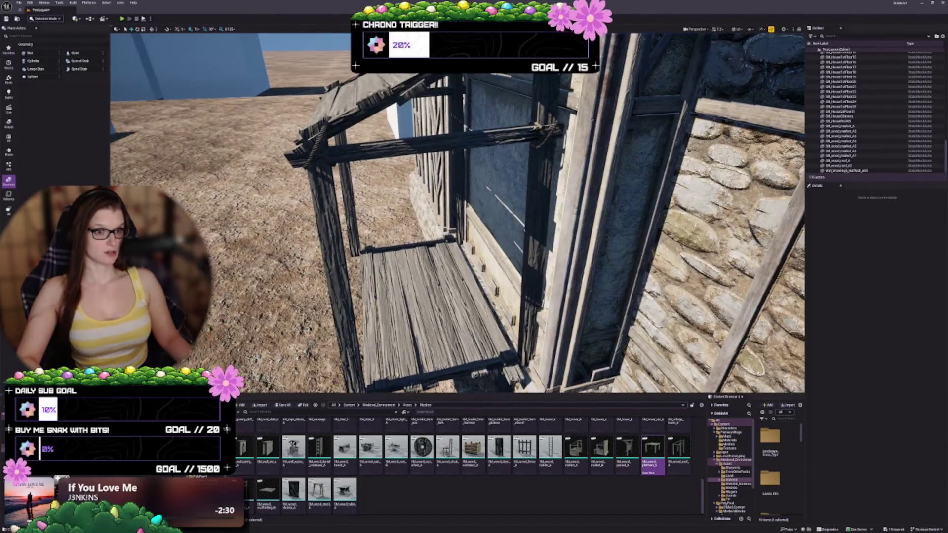
Step: Reduce SM_wood_roof_A's Scale X and slide it along X to line up with the platform
{"action": "left_click", "coordinate": [423, 291]}
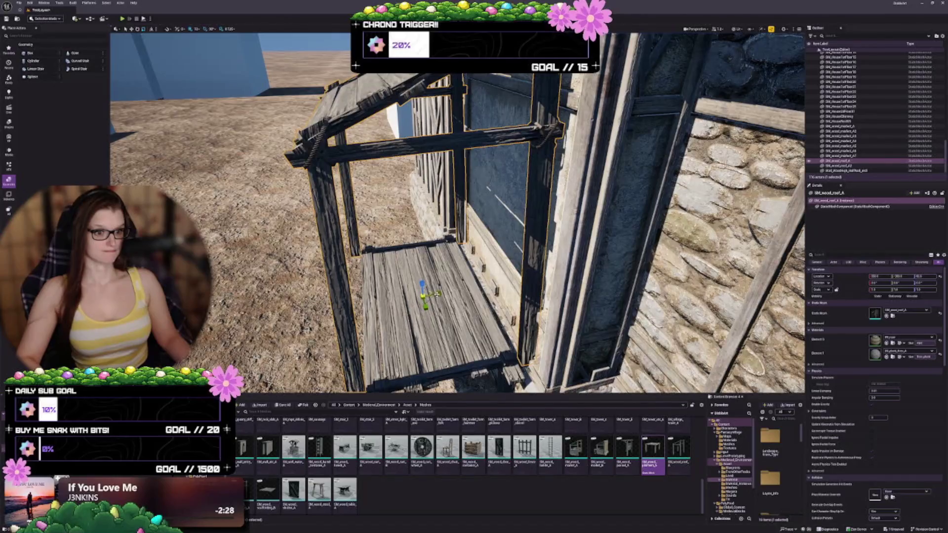
{"action": "left_click_drag", "start_coordinate": [874, 289], "coordinate": [862, 290]}
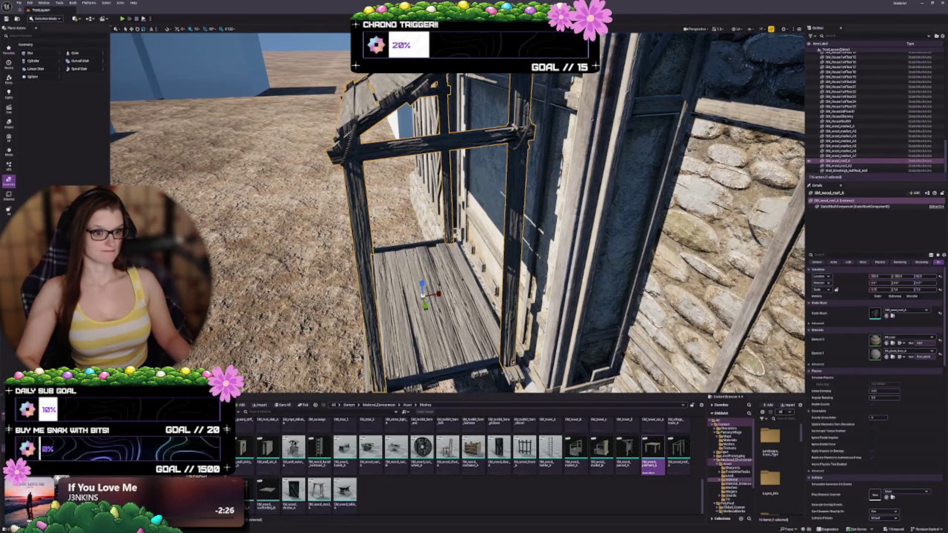
{"action": "key", "text": "Left"}
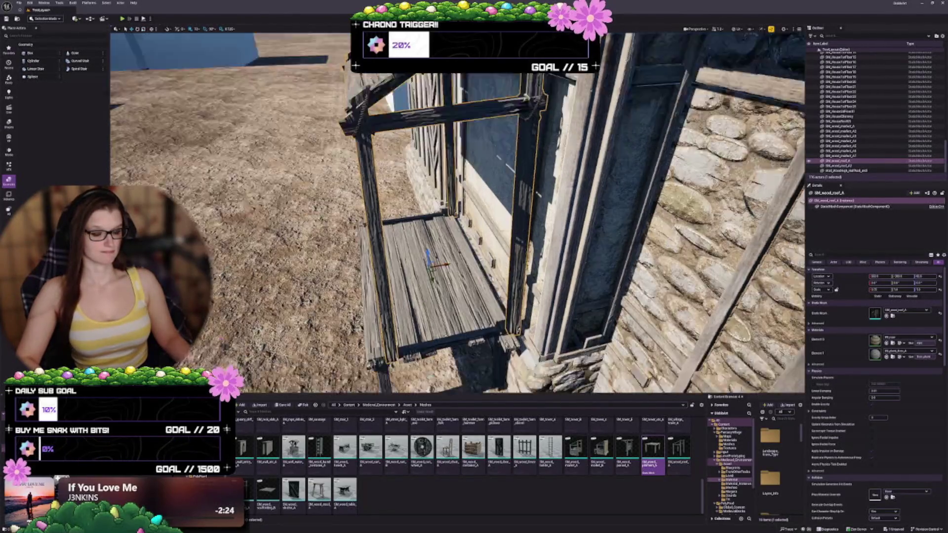
{"action": "key", "text": "Up"}
{"action": "key", "text": "Up"}
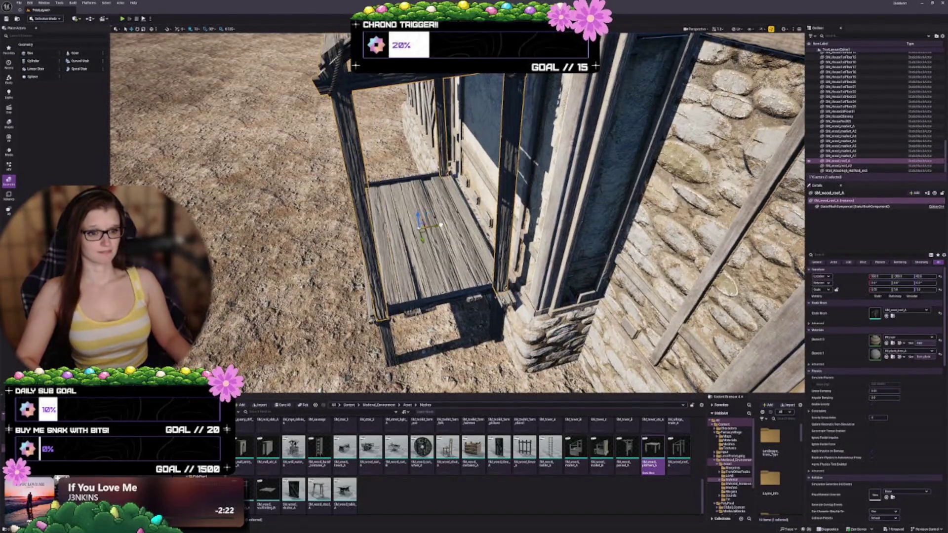
{"action": "key", "text": "Down"}
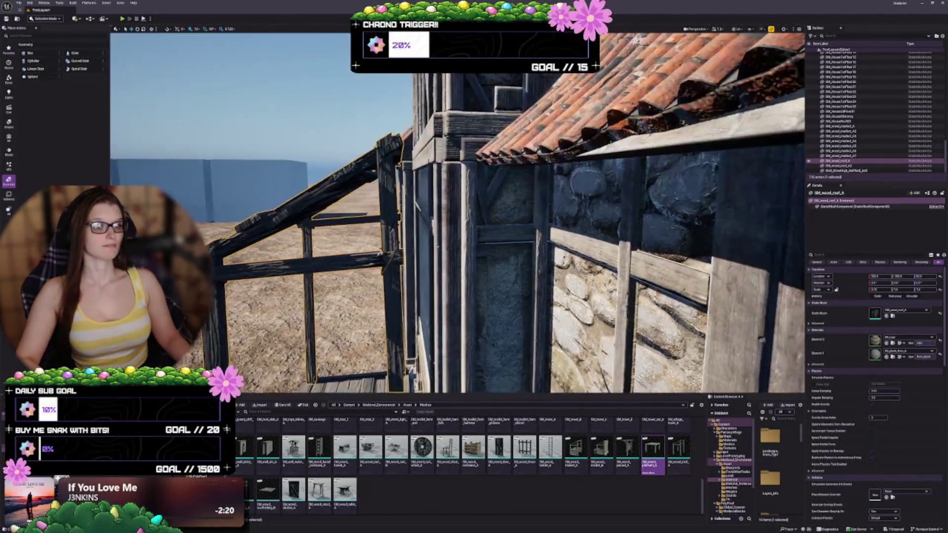
{"action": "key", "text": "Down"}
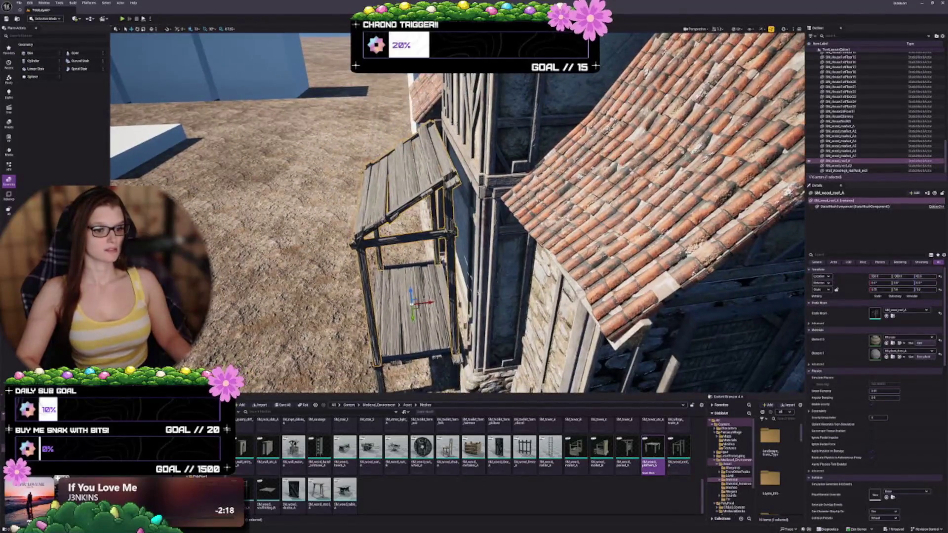
{"action": "left_click_drag", "start_coordinate": [431, 303], "coordinate": [440, 296]}
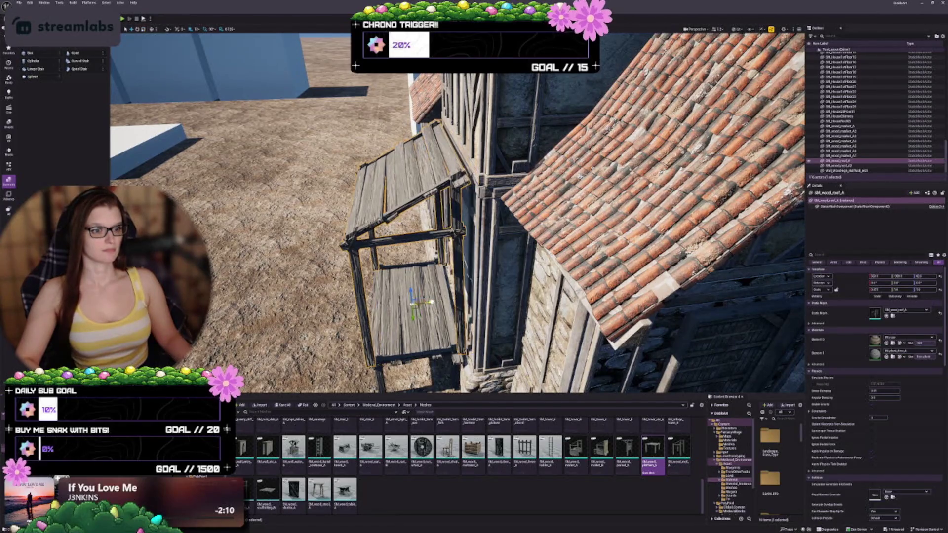
{"action": "mouse_move", "coordinate": [436, 301]}
{"action": "left_mouse_down"}
{"action": "mouse_move", "coordinate": [427, 265]}
{"action": "mouse_move", "coordinate": [388, 266]}
{"action": "mouse_move", "coordinate": [385, 244]}
{"action": "mouse_move", "coordinate": [365, 255]}
{"action": "mouse_move", "coordinate": [389, 249]}
{"action": "left_mouse_up"}
Step: Inspect the stall from its left side and frame the plank platform in view
{"action": "left_click", "coordinate": [475, 173]}
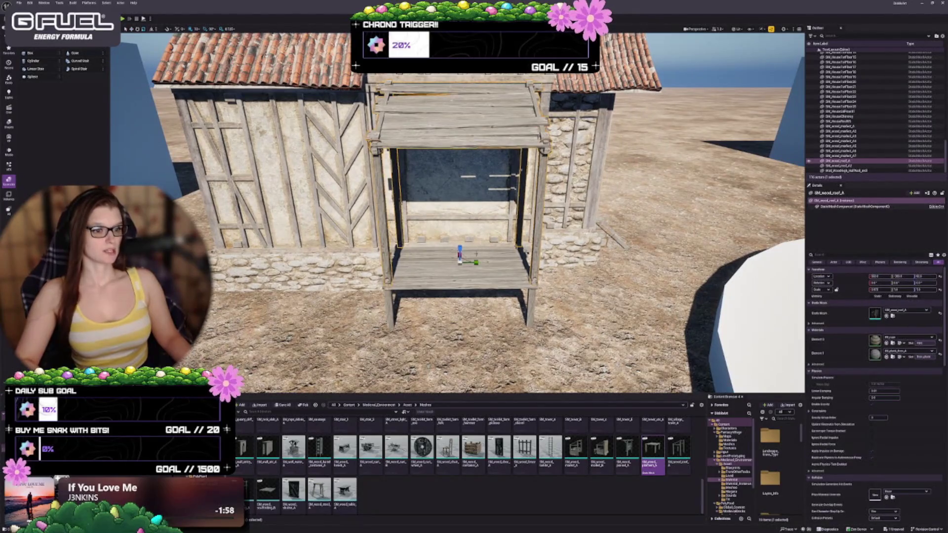
{"action": "key", "text": "Escape"}
{"action": "mouse_move", "coordinate": [389, 248]}
{"action": "left_mouse_down"}
{"action": "mouse_move", "coordinate": [425, 246]}
{"action": "mouse_move", "coordinate": [466, 225]}
{"action": "left_mouse_up"}
{"action": "left_click", "coordinate": [477, 225]}
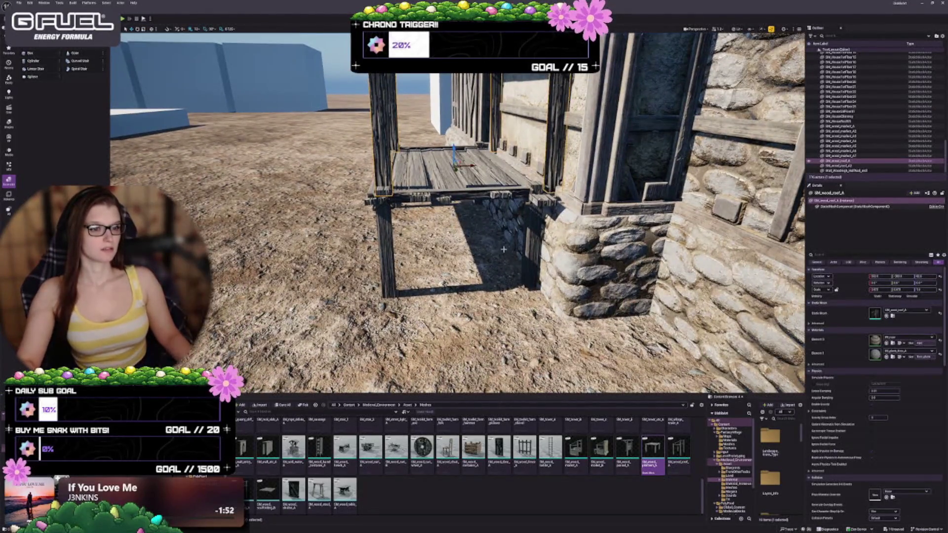
{"action": "key", "text": "Escape"}
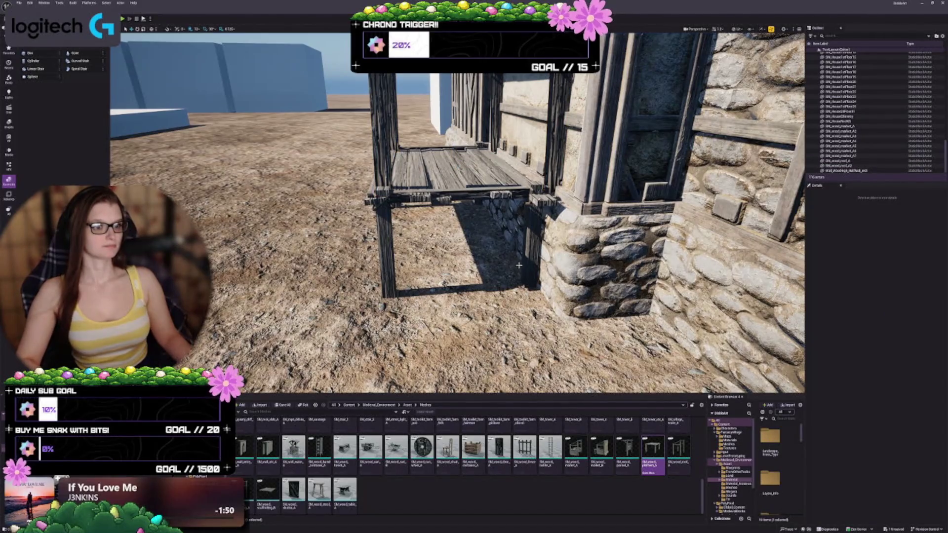
{"action": "scroll", "coordinate": [519, 265], "scroll_direction": "up", "scroll_amount": 5}
{"action": "left_click", "coordinate": [486, 186]}
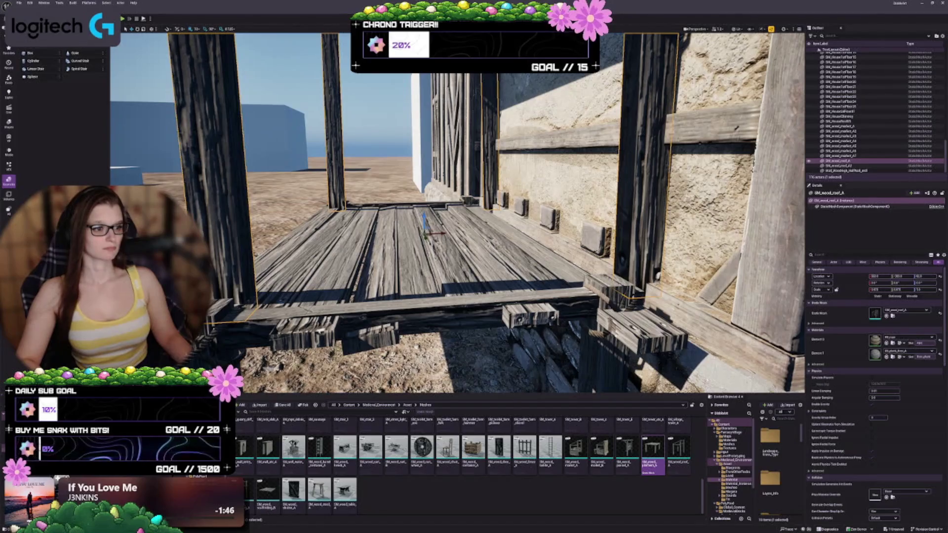
{"action": "left_click", "coordinate": [449, 232]}
{"action": "key", "text": "f"}
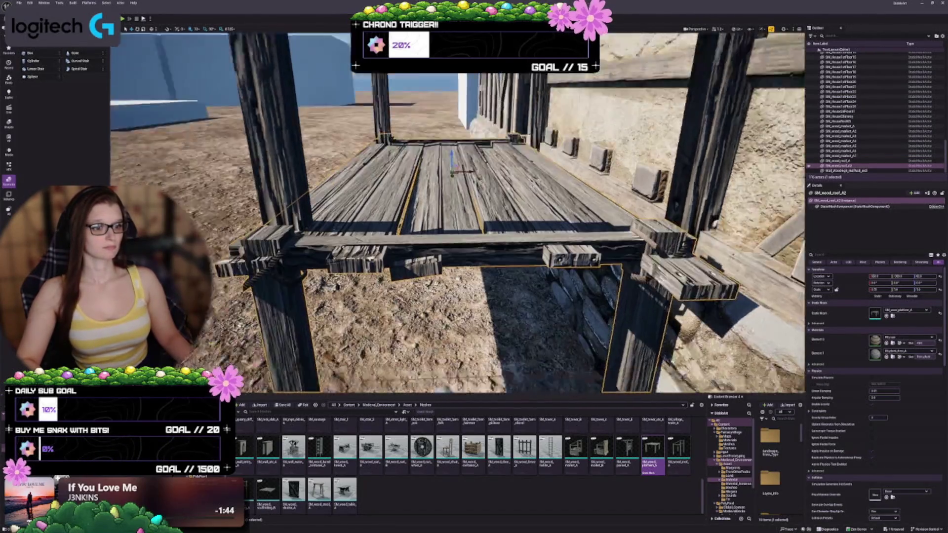
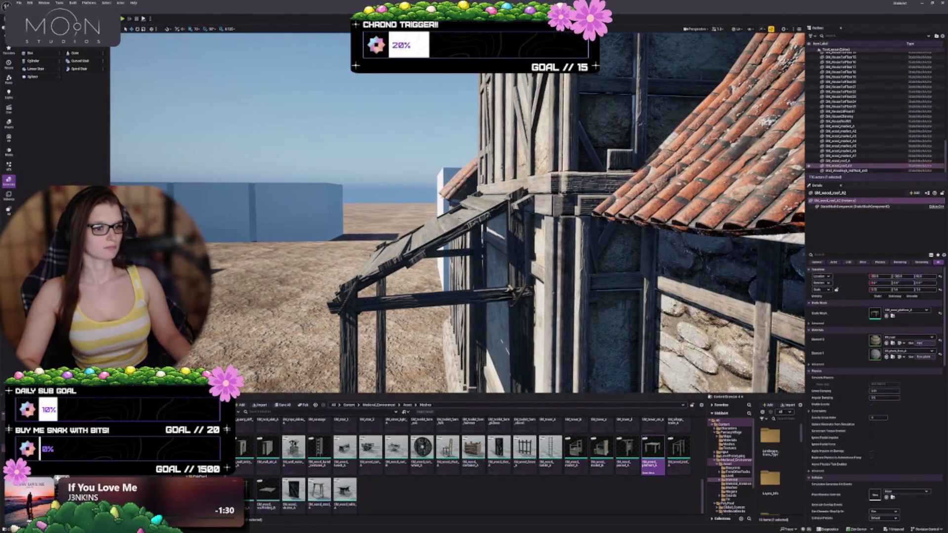
Step: Raise the stall roof SM_wood_roof_A slightly along Z
{"action": "double_click", "coordinate": [839, 160]}
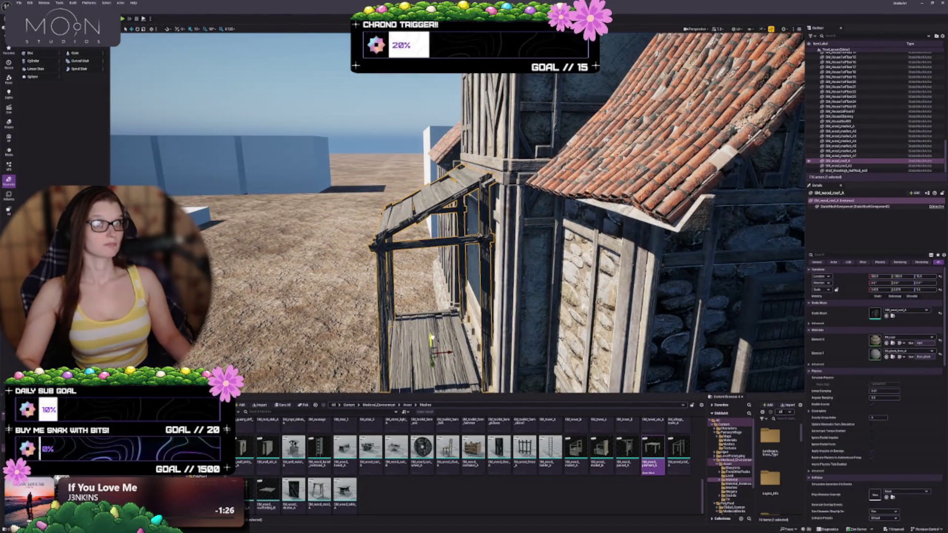
{"action": "left_click_drag", "start_coordinate": [431, 340], "coordinate": [431, 335]}
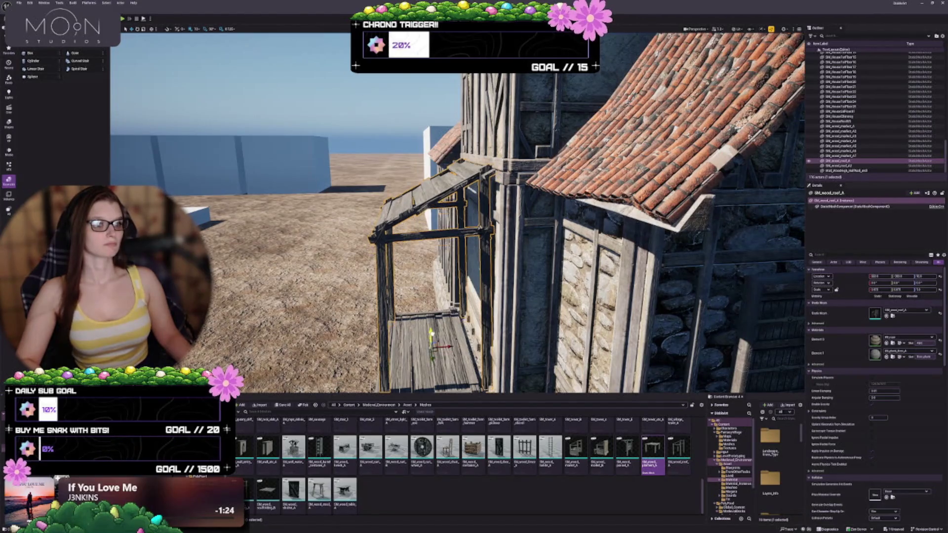
{"action": "scroll", "coordinate": [457, 212], "scroll_direction": "up", "scroll_amount": 10}
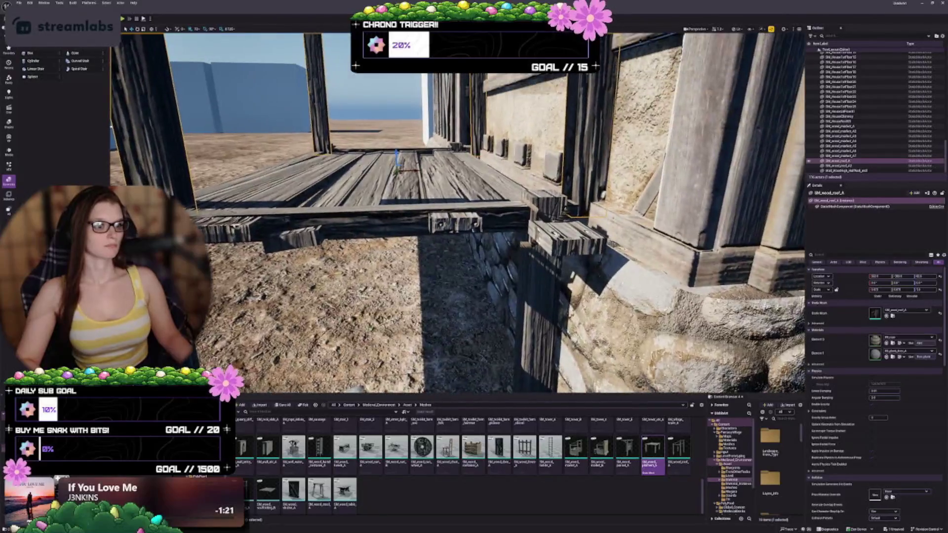
{"action": "scroll", "coordinate": [458, 212], "scroll_direction": "down", "scroll_amount": 5}
Step: Scale the wooden platform SM_wood_roof_A2 wider evenly on both sides, then clear the selection
{"action": "left_click", "coordinate": [427, 206]}
{"action": "left_click_drag", "start_coordinate": [418, 184], "coordinate": [429, 184]}
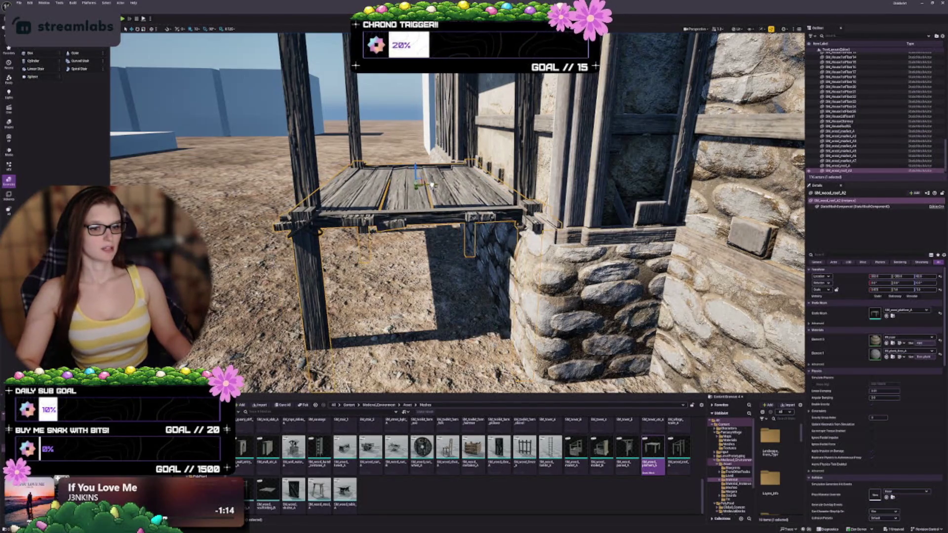
{"action": "key", "text": "Escape"}
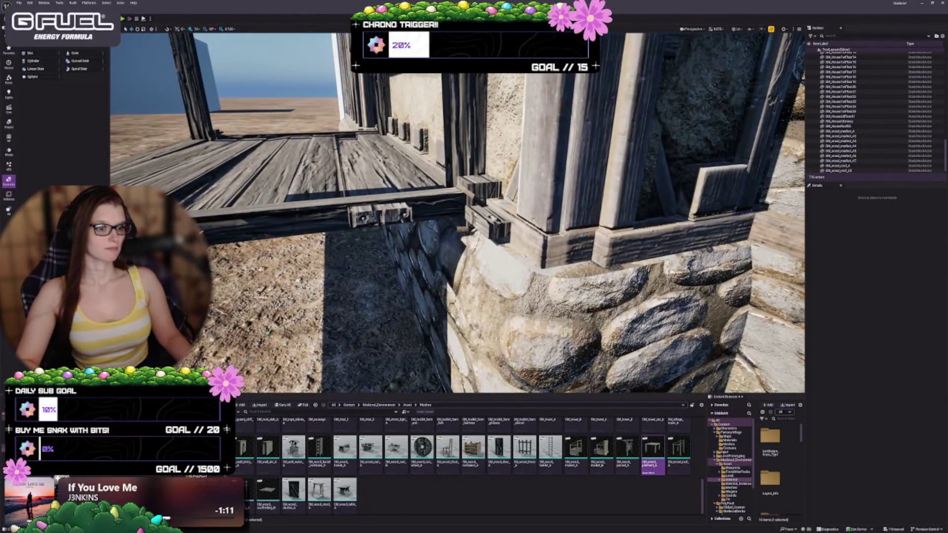
{"action": "left_click", "coordinate": [276, 163]}
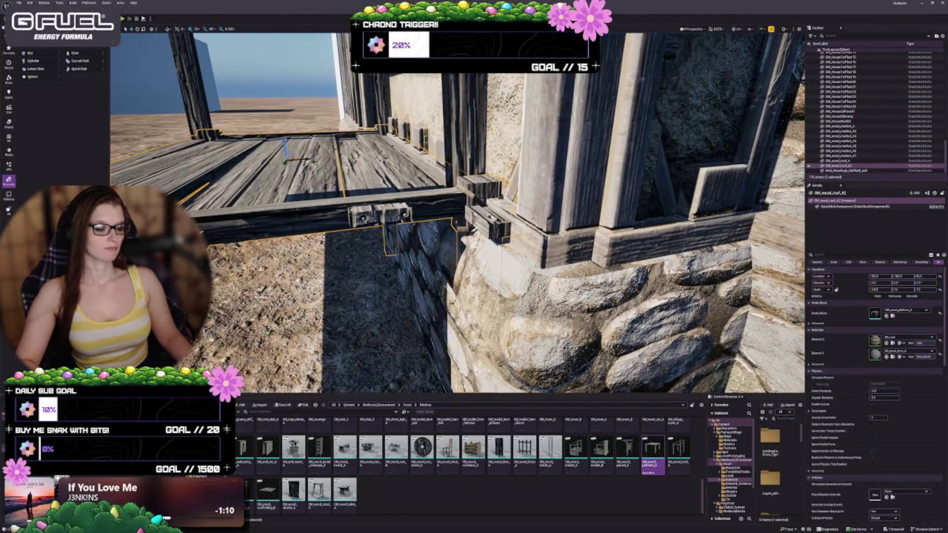
{"action": "left_click", "coordinate": [520, 240]}
{"action": "key", "text": "ctrl+z"}
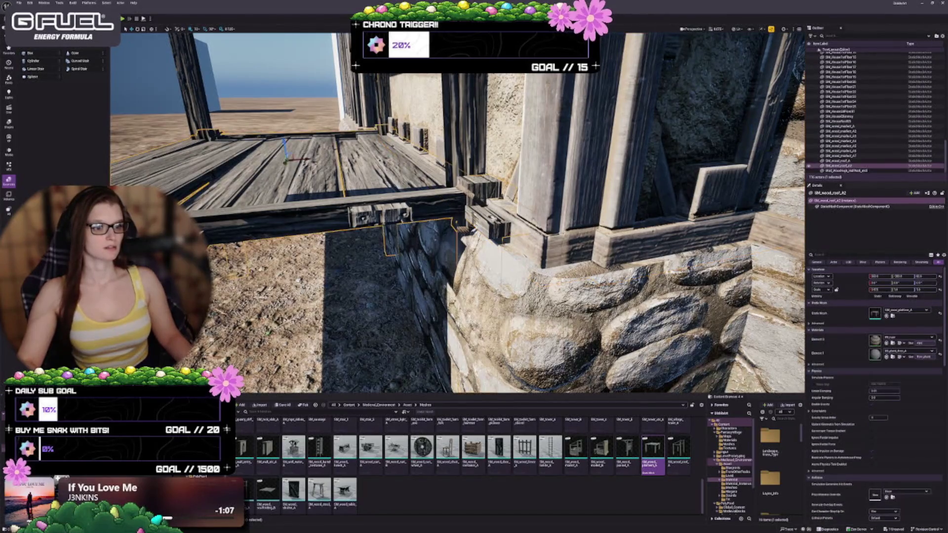
{"action": "key", "text": "Escape"}
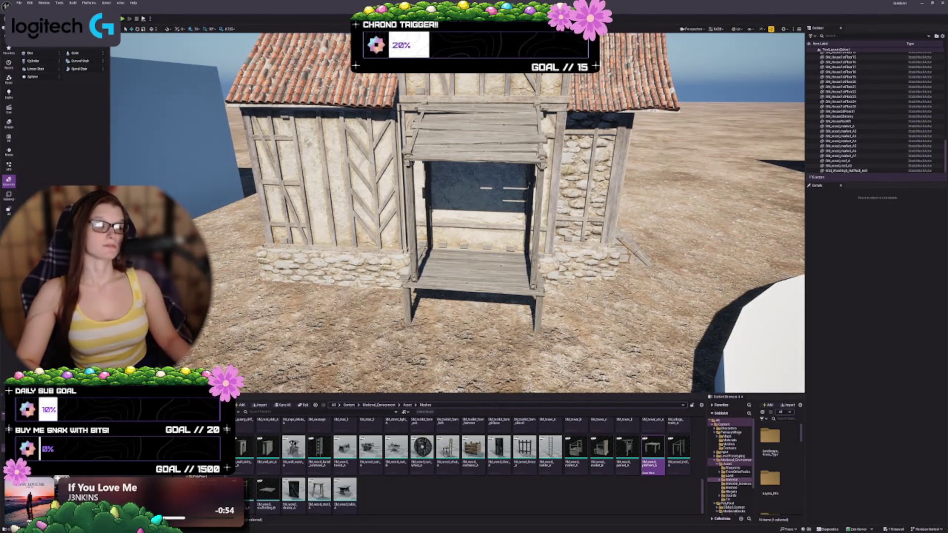
Step: Select the platform and roof frame together and widen them horizontally
{"action": "left_click", "coordinate": [475, 271]}
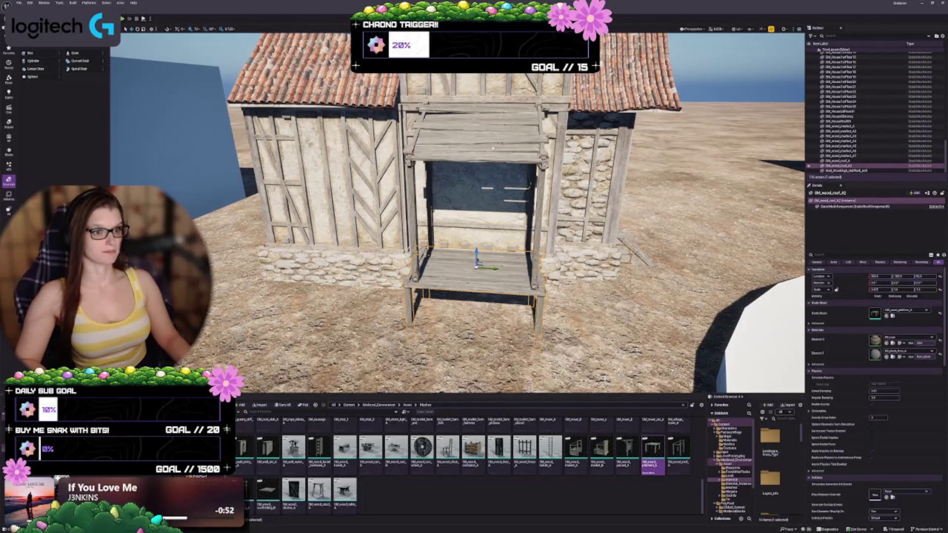
{"action": "left_click", "coordinate": [493, 147], "text": "ctrl"}
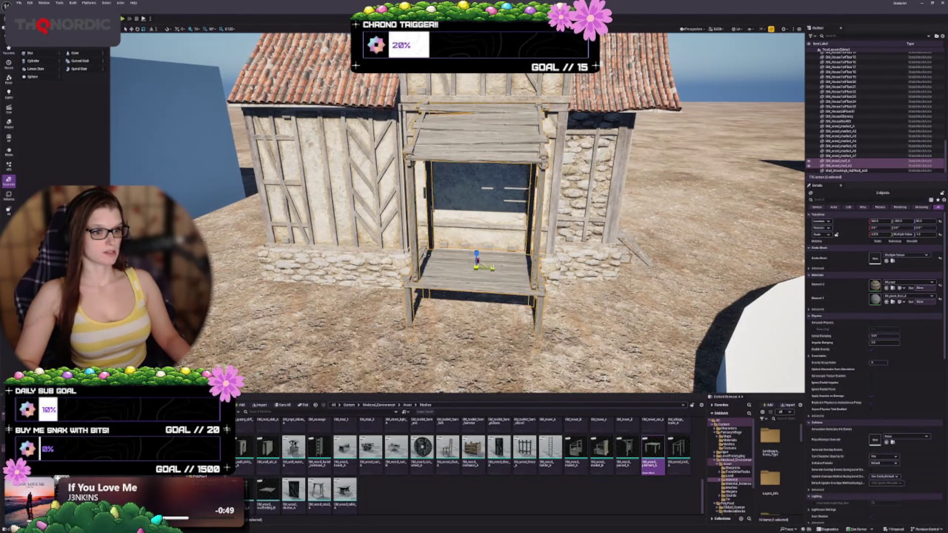
{"action": "left_click_drag", "start_coordinate": [492, 268], "coordinate": [499, 268]}
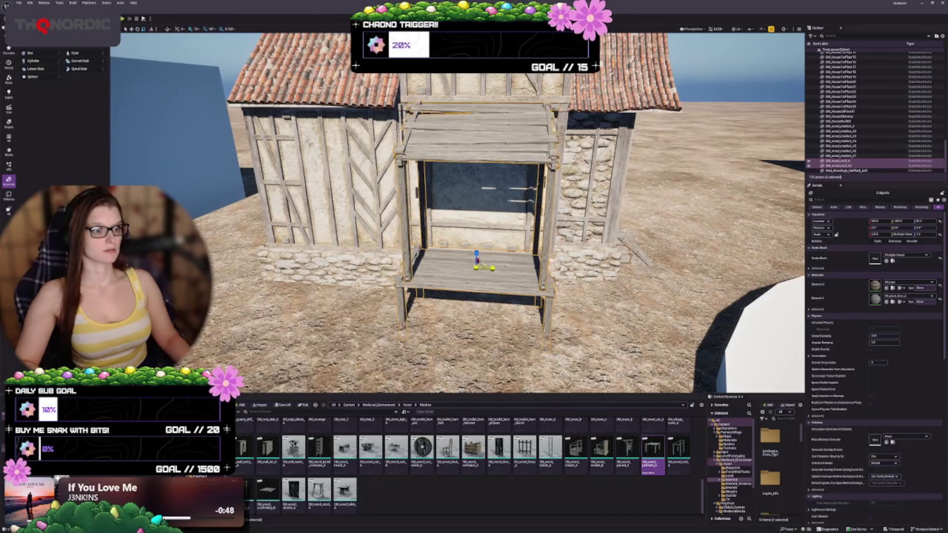
{"action": "key", "text": "a"}
{"action": "key", "text": "d"}
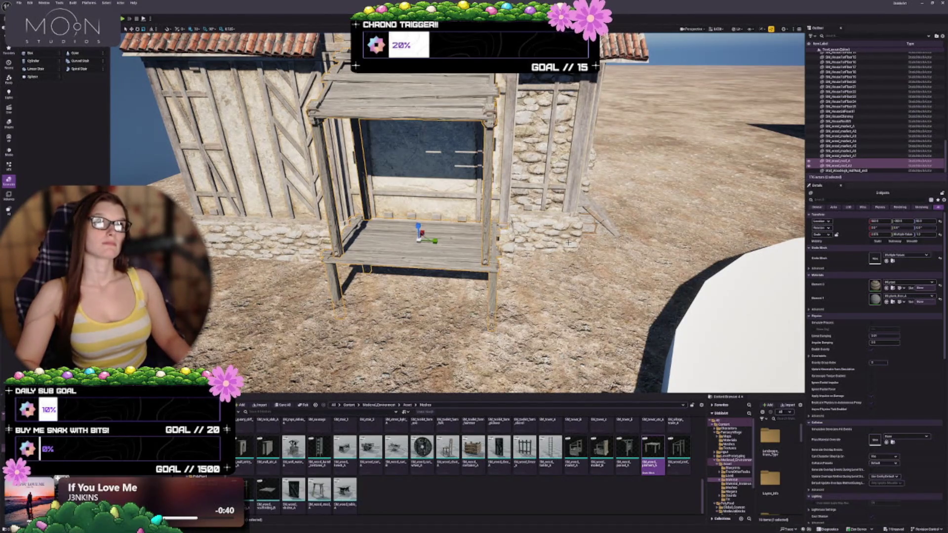
{"action": "key", "text": "a"}
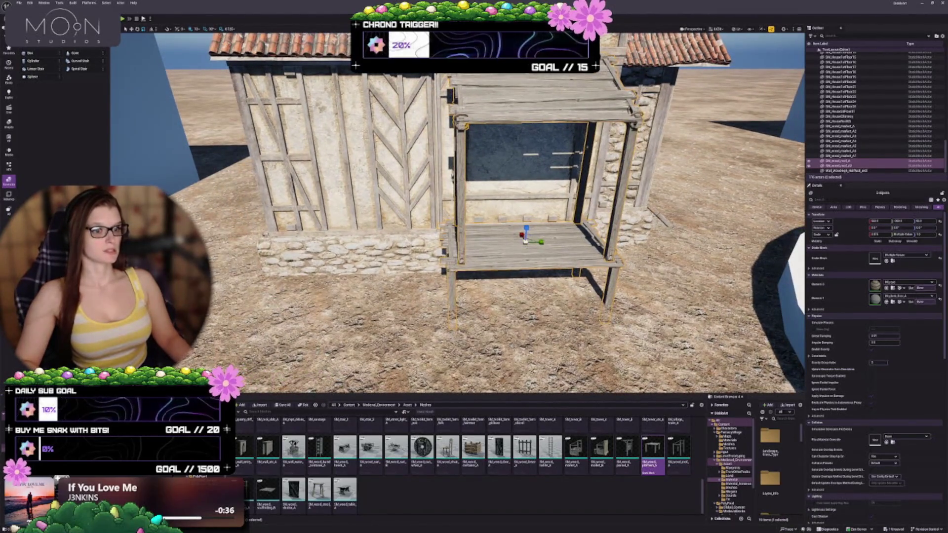
Step: Widen the stall roof on its own, then undo that roof-only scaling
{"action": "left_click", "coordinate": [546, 241], "text": "ctrl"}
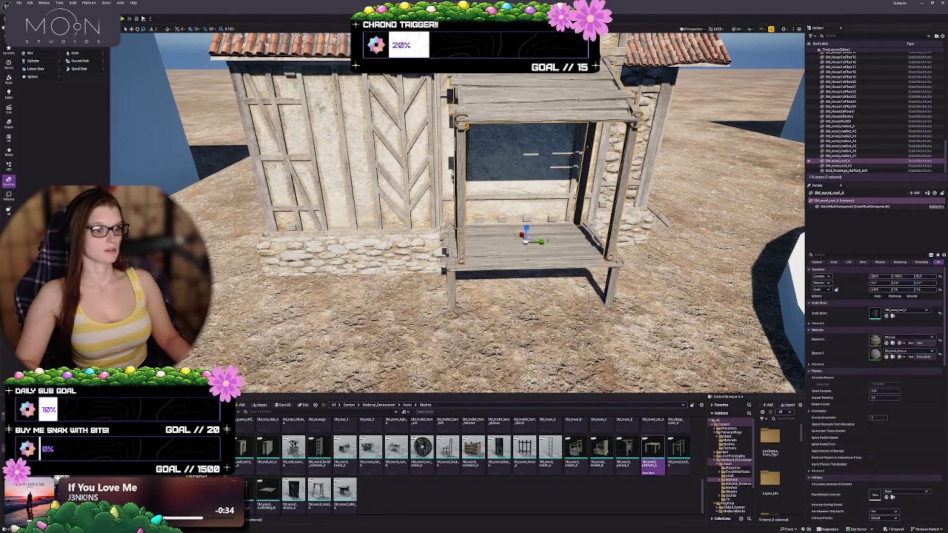
{"action": "left_click_drag", "start_coordinate": [542, 242], "coordinate": [543, 242]}
{"action": "key", "text": "w"}
{"action": "key", "text": "d"}
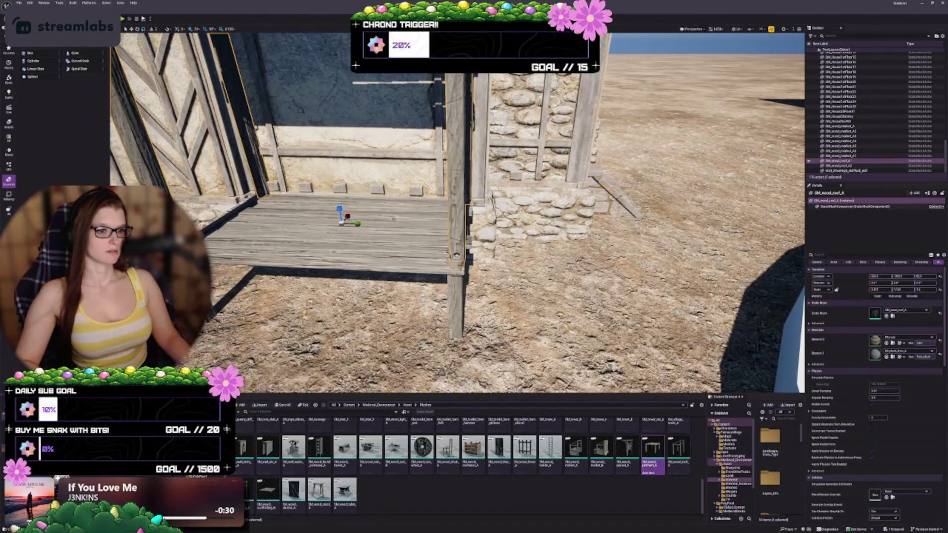
{"action": "key", "text": "d"}
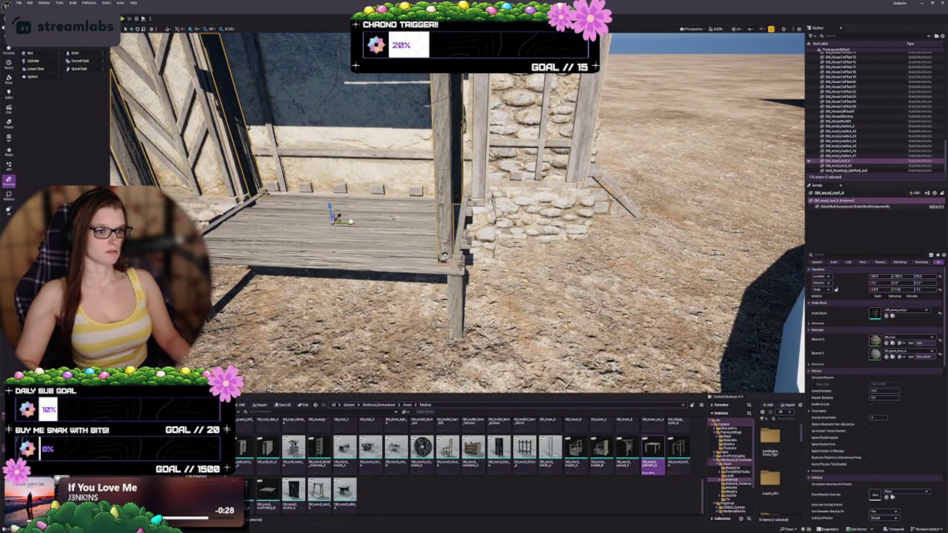
{"action": "key", "text": "s"}
{"action": "key", "text": "a"}
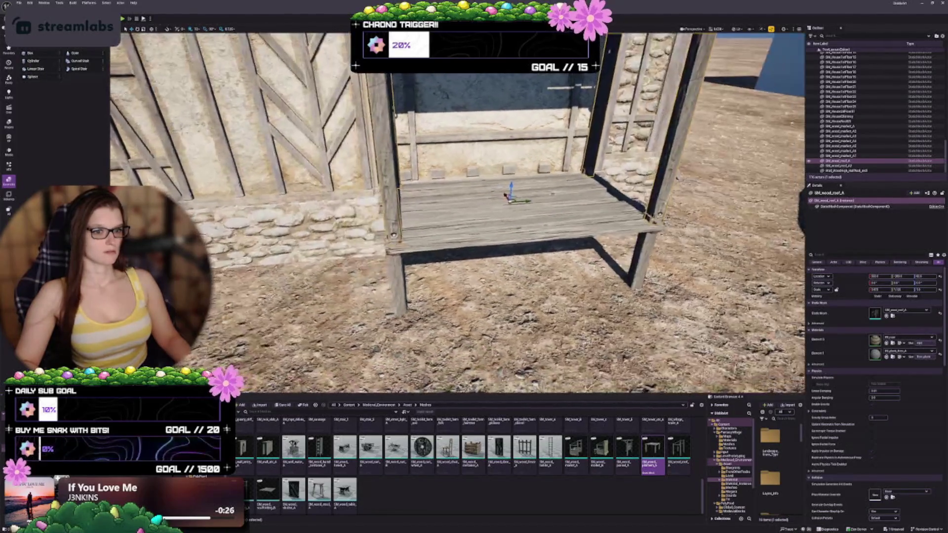
{"action": "key", "text": "ctrl+z"}
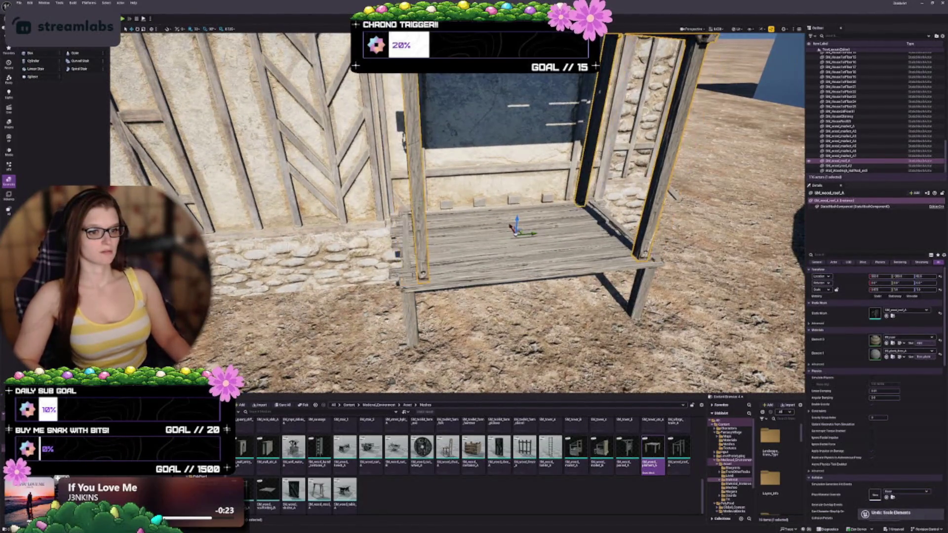
{"action": "key", "text": "s"}
{"action": "key", "text": "a"}
{"action": "key", "text": "s"}
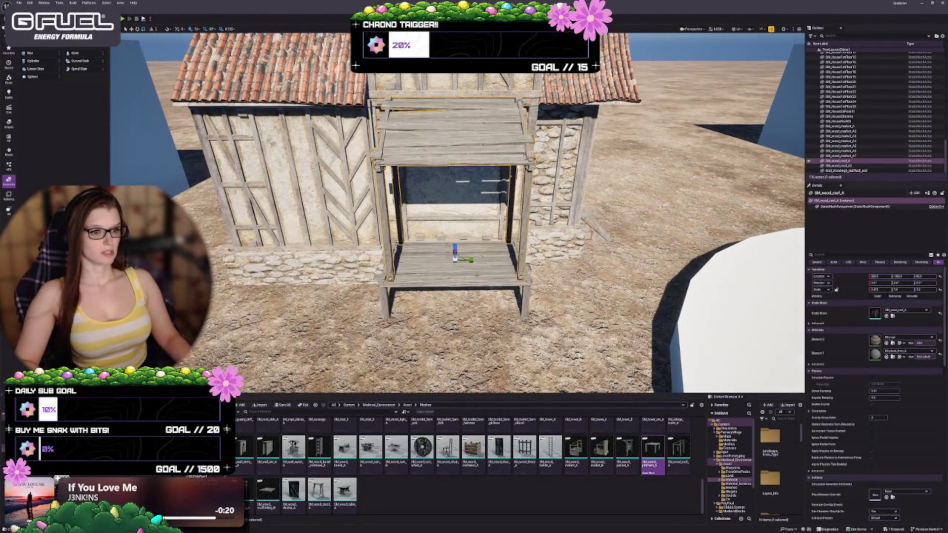
Step: Rescale the roof frame and platform together, then review the stall and awning from around the house wall
{"action": "left_click", "coordinate": [839, 165], "text": "ctrl"}
{"action": "left_click_drag", "start_coordinate": [471, 260], "coordinate": [472, 259]}
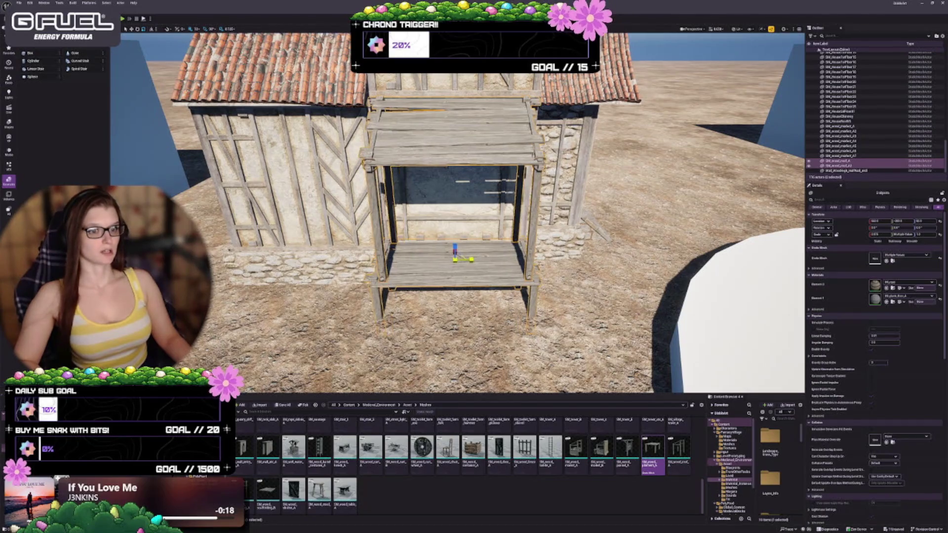
{"action": "key", "text": "Escape"}
{"action": "key", "text": "w"}
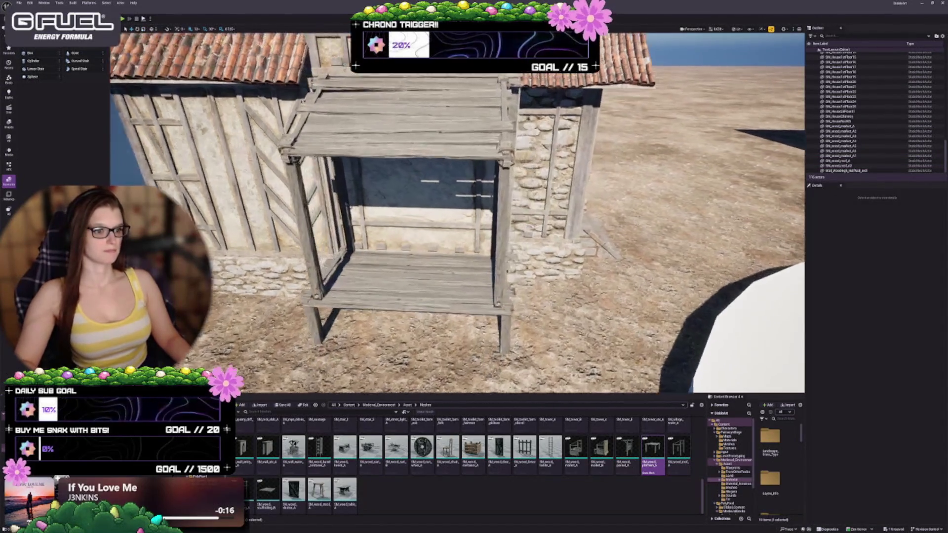
{"action": "key", "text": "a"}
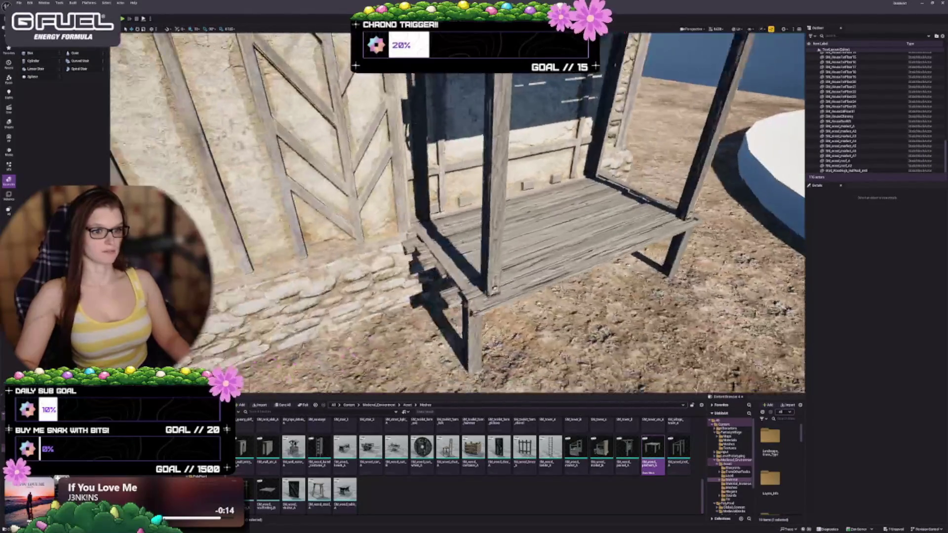
{"action": "key", "text": "a"}
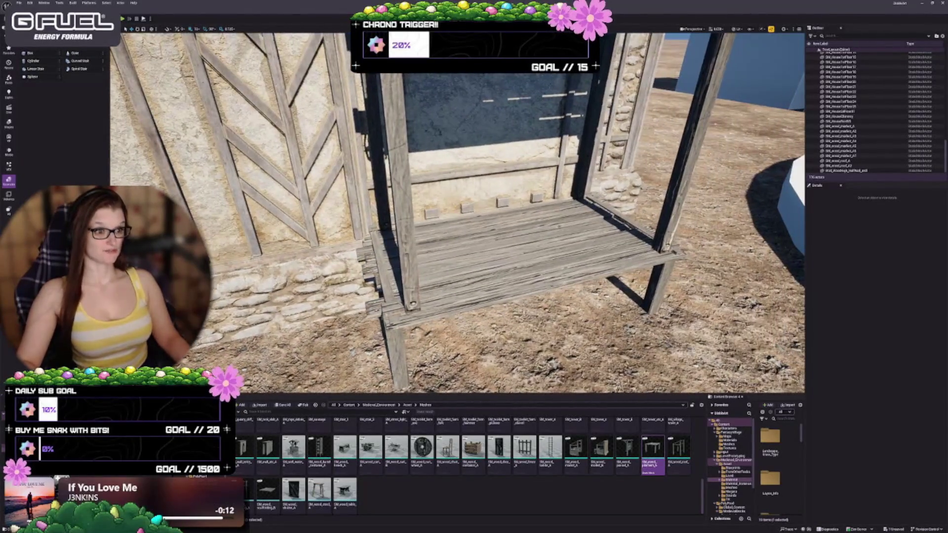
{"action": "key", "text": "e"}
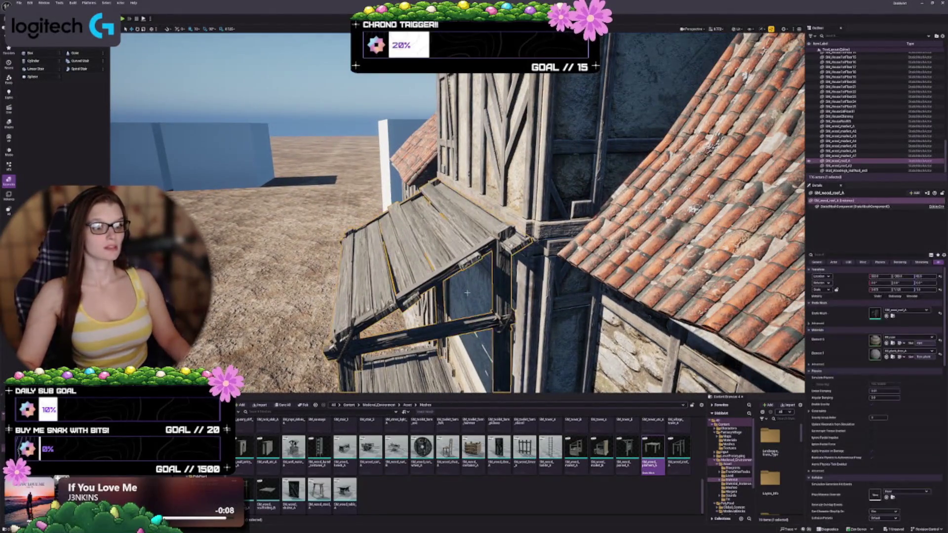
Step: Slide the stall platform left, then back slightly right, so it sits under the roof frame
{"action": "key", "text": "q"}
{"action": "key", "text": "e"}
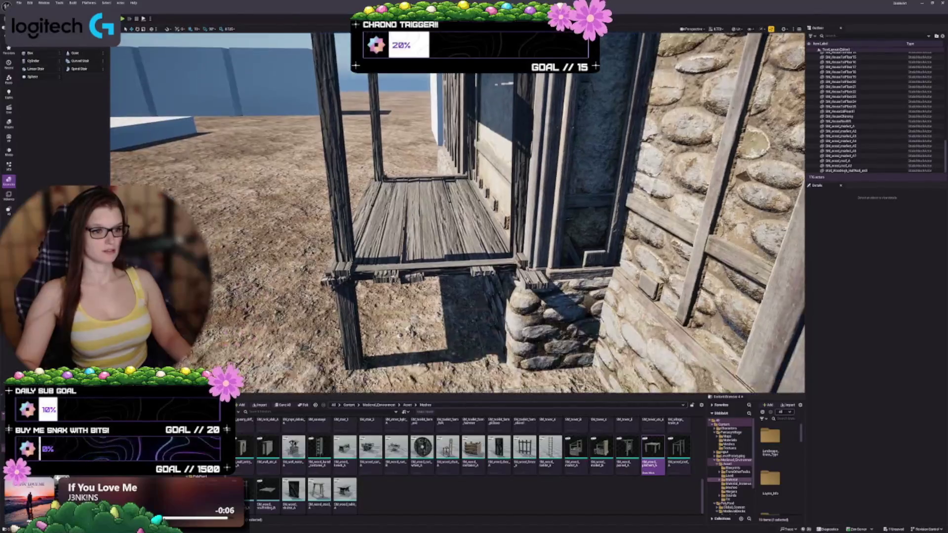
{"action": "left_click", "coordinate": [352, 274]}
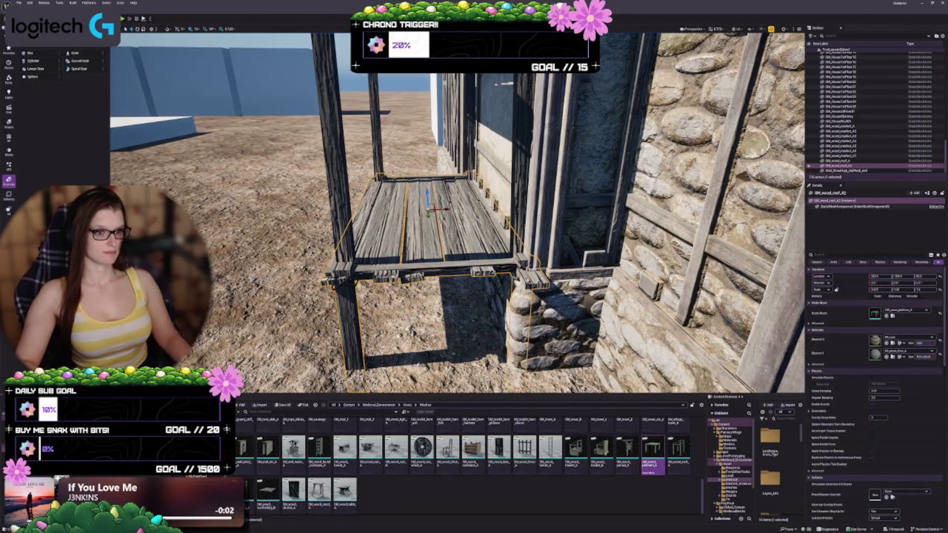
{"action": "left_click_drag", "start_coordinate": [451, 209], "coordinate": [442, 209]}
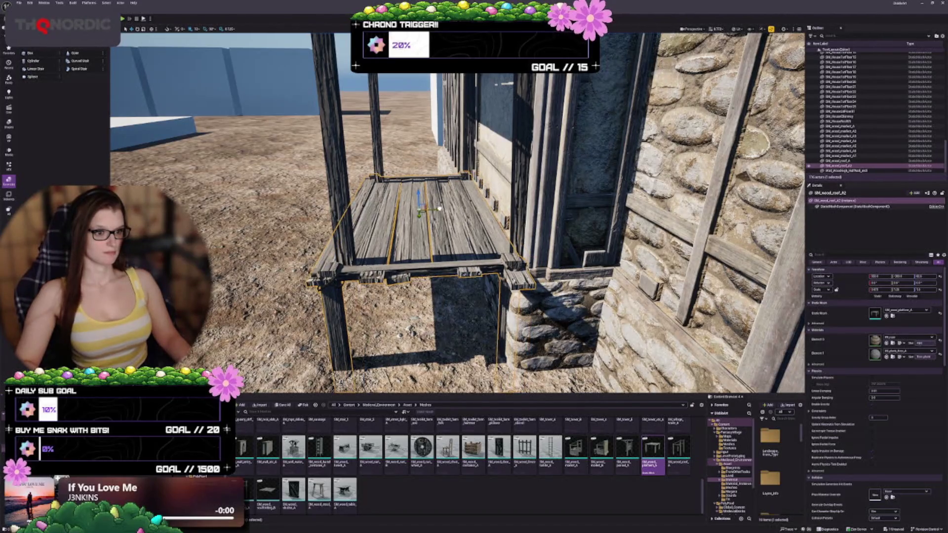
{"action": "left_click_drag", "start_coordinate": [439, 209], "coordinate": [443, 209]}
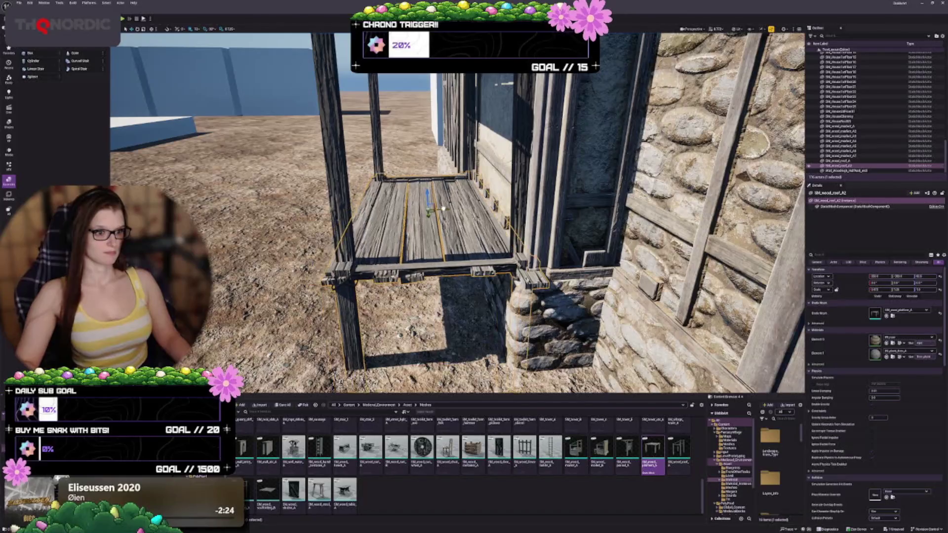
{"action": "key", "text": "Escape"}
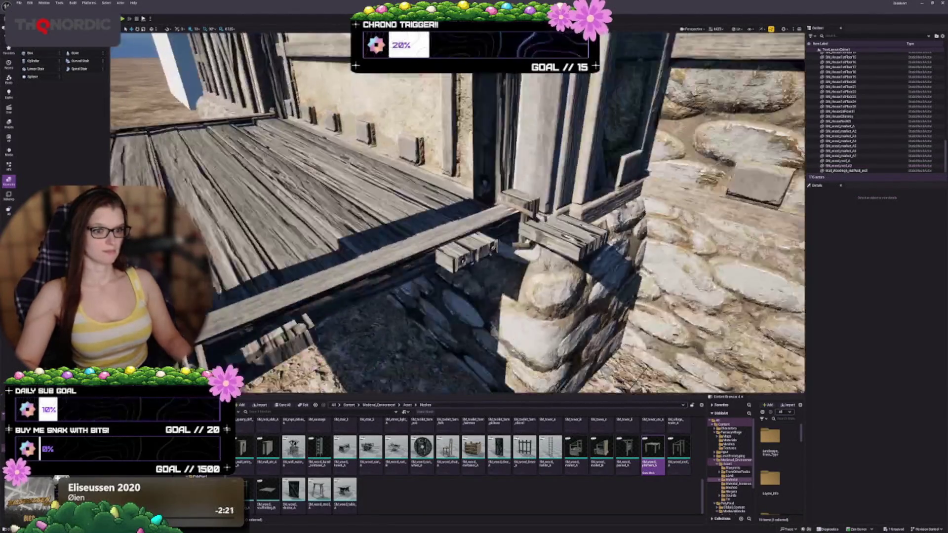
{"action": "left_click_drag", "start_coordinate": [474, 212], "coordinate": [425, 215]}
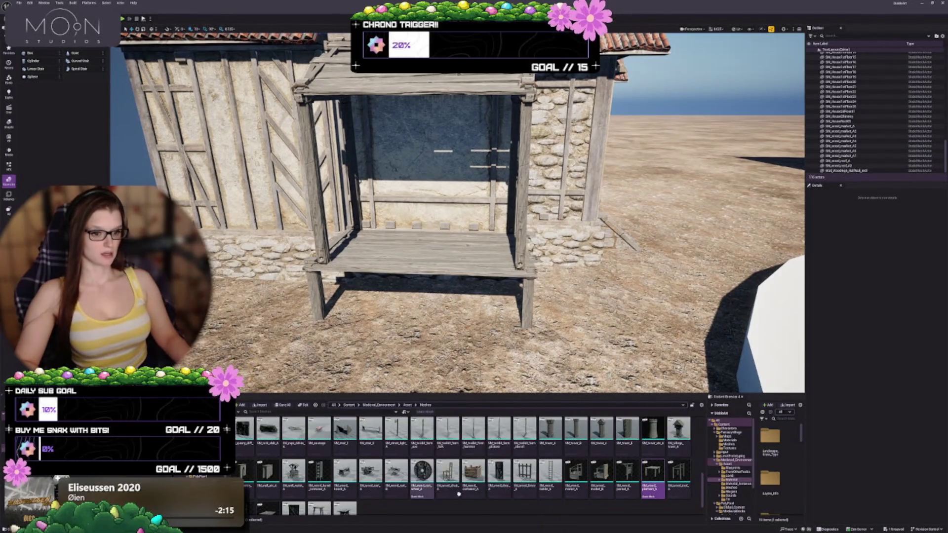
Step: Drag the three-barrel group onto the stall shelf and slide it left along the shelf
{"action": "scroll", "coordinate": [584, 495], "scroll_direction": "up", "scroll_amount": 2}
{"action": "scroll", "coordinate": [567, 492], "scroll_direction": "up", "scroll_amount": 3}
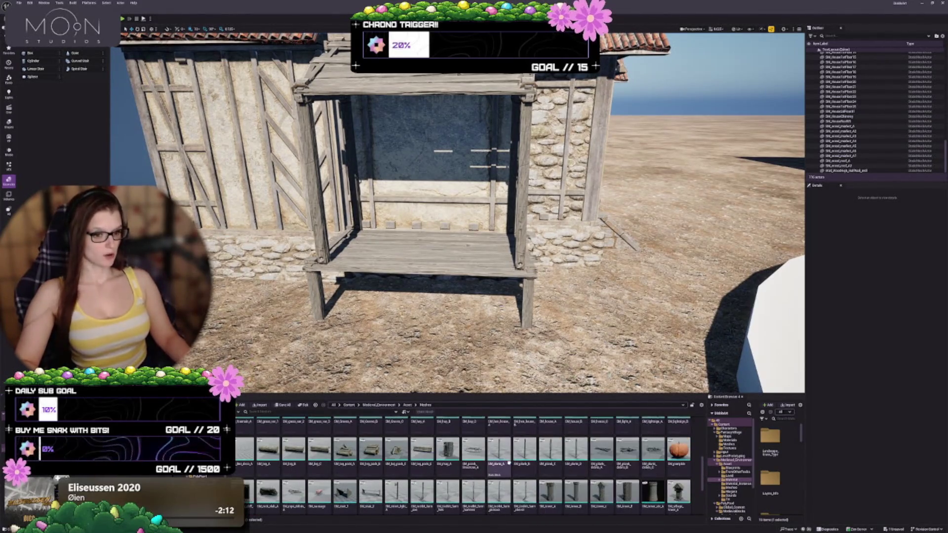
{"action": "scroll", "coordinate": [544, 489], "scroll_direction": "up", "scroll_amount": 3}
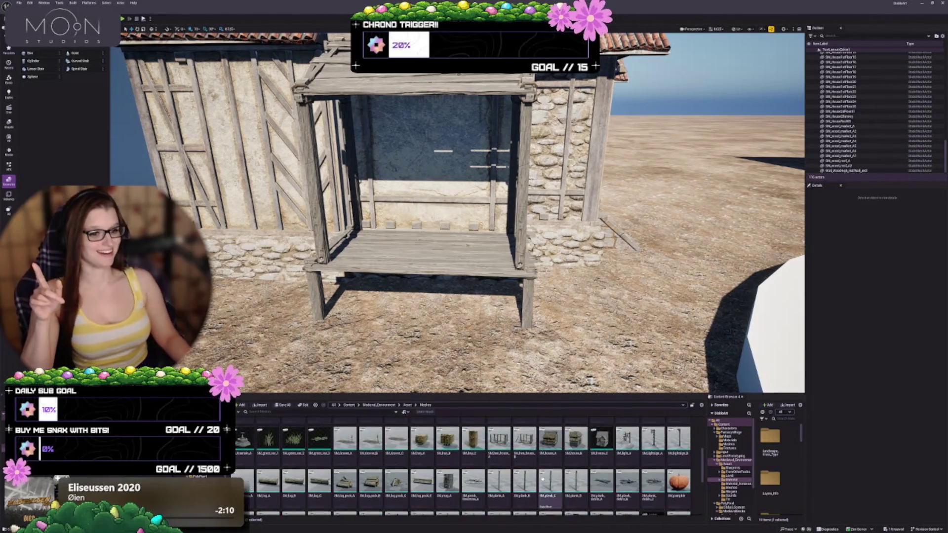
{"action": "scroll", "coordinate": [650, 478], "scroll_direction": "up", "scroll_amount": 4}
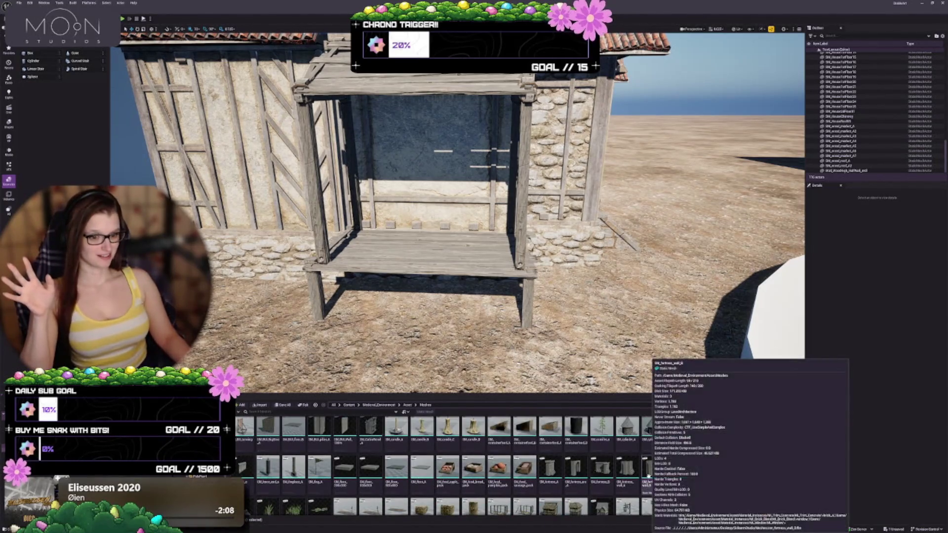
{"action": "scroll", "coordinate": [686, 467], "scroll_direction": "up", "scroll_amount": 2}
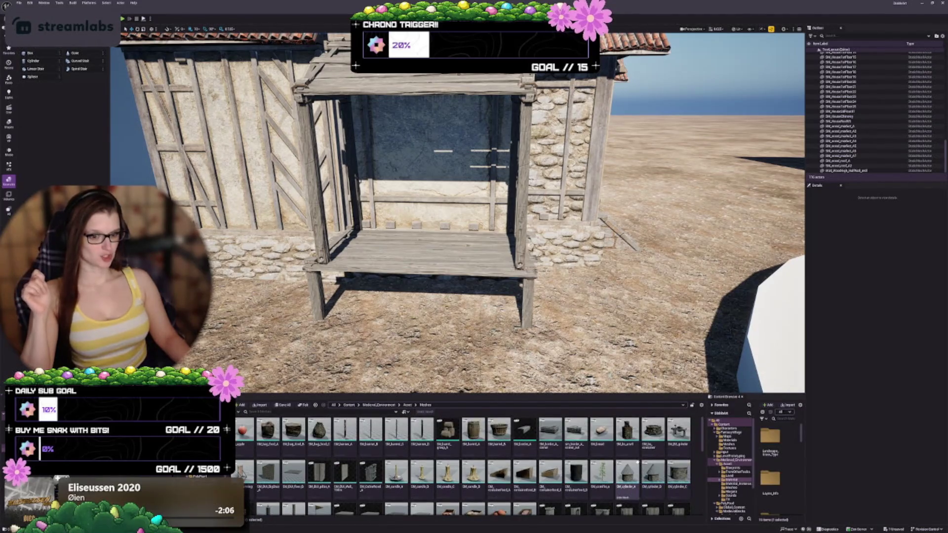
{"action": "mouse_move", "coordinate": [449, 349]}
{"action": "left_mouse_down"}
{"action": "mouse_move", "coordinate": [420, 222]}
{"action": "mouse_move", "coordinate": [379, 235]}
{"action": "mouse_move", "coordinate": [289, 235]}
{"action": "left_mouse_up"}
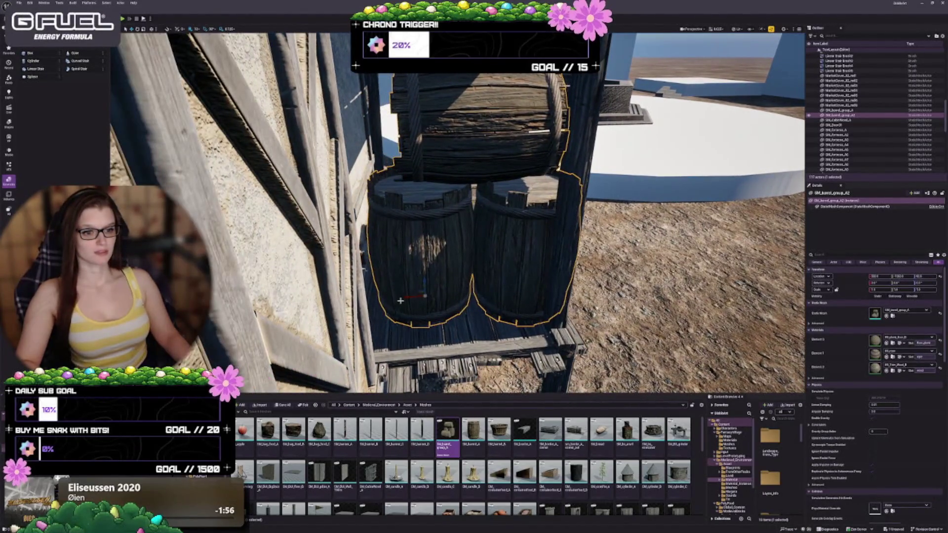
{"action": "mouse_move", "coordinate": [415, 296]}
{"action": "left_mouse_down"}
{"action": "mouse_move", "coordinate": [301, 271]}
{"action": "mouse_move", "coordinate": [345, 265]}
{"action": "left_mouse_up"}
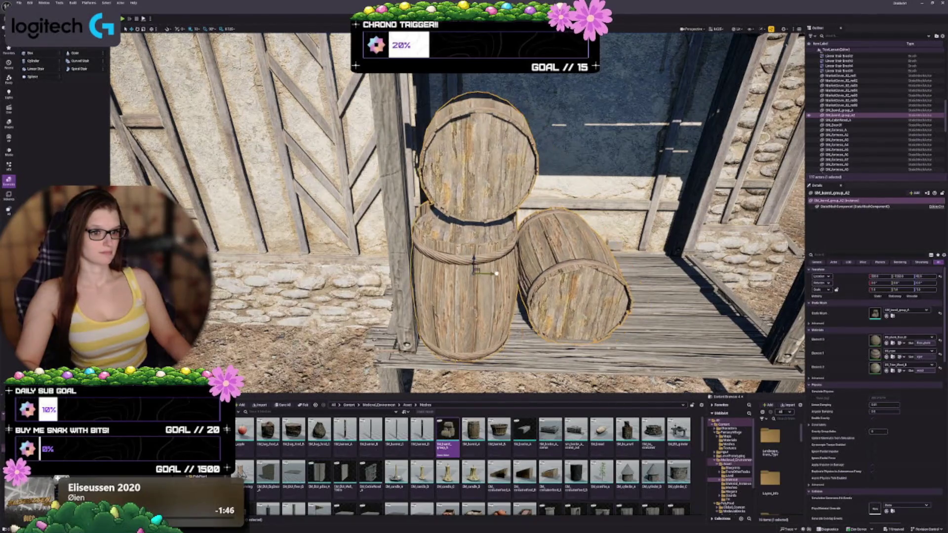
Step: Change the grid snap size, then nudge the barrel group right and raise it slightly
{"action": "left_click", "coordinate": [199, 29]}
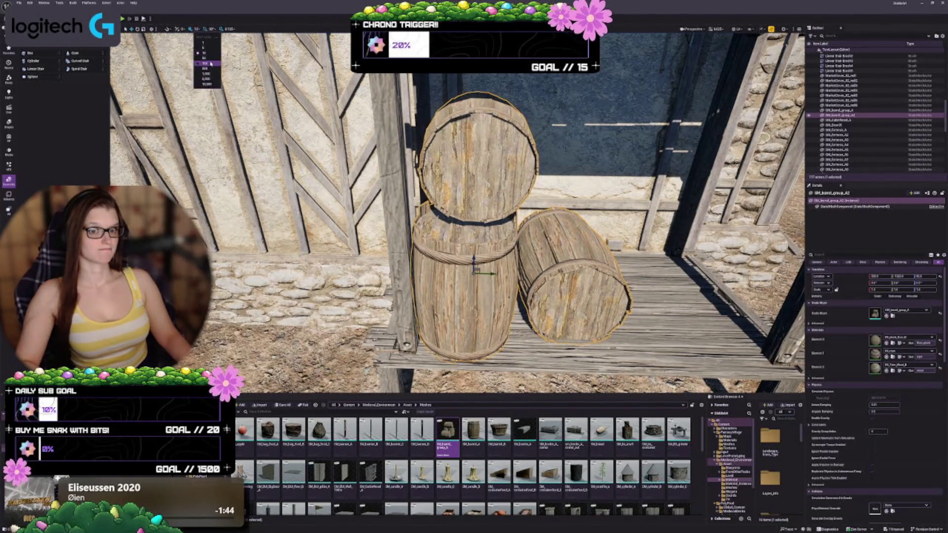
{"action": "left_click", "coordinate": [209, 51]}
{"action": "left_click_drag", "start_coordinate": [490, 273], "coordinate": [507, 287]}
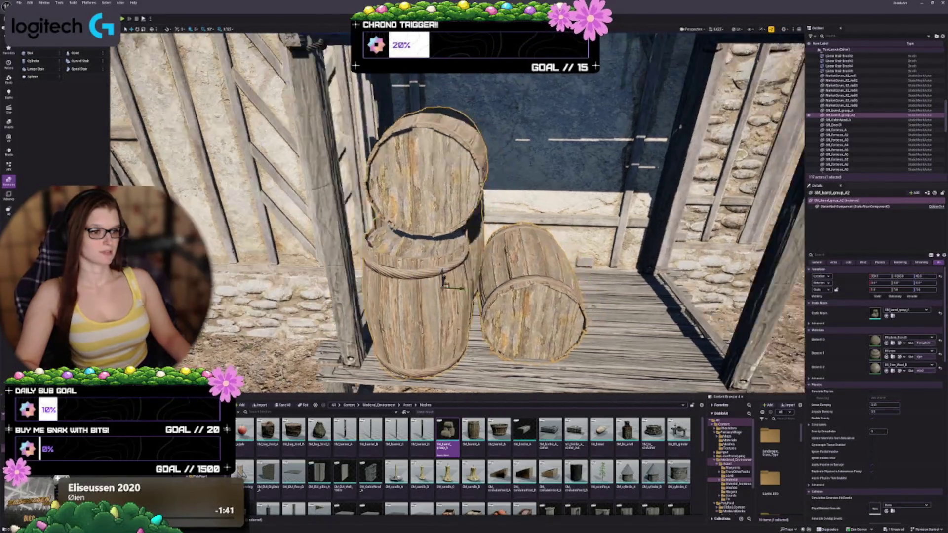
{"action": "left_click_drag", "start_coordinate": [456, 212], "coordinate": [395, 228]}
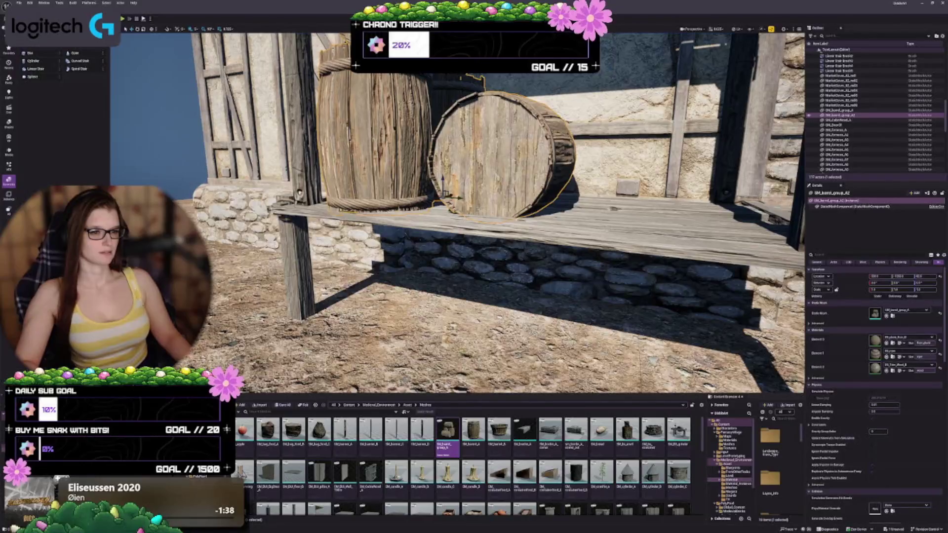
{"action": "left_click_drag", "start_coordinate": [443, 184], "coordinate": [441, 176]}
{"action": "key", "text": "ctrl+z"}
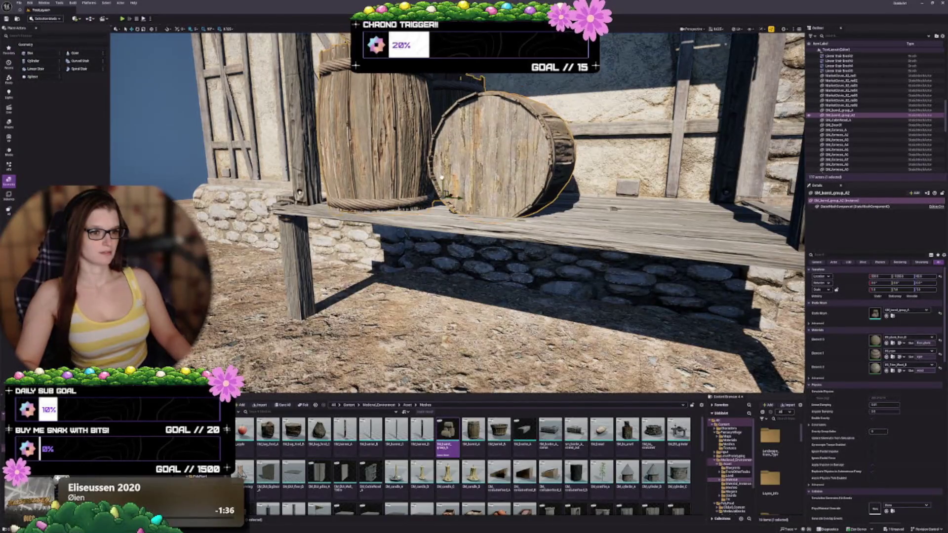
{"action": "key", "text": "ctrl+y"}
{"action": "left_click_drag", "start_coordinate": [520, 208], "coordinate": [515, 201]}
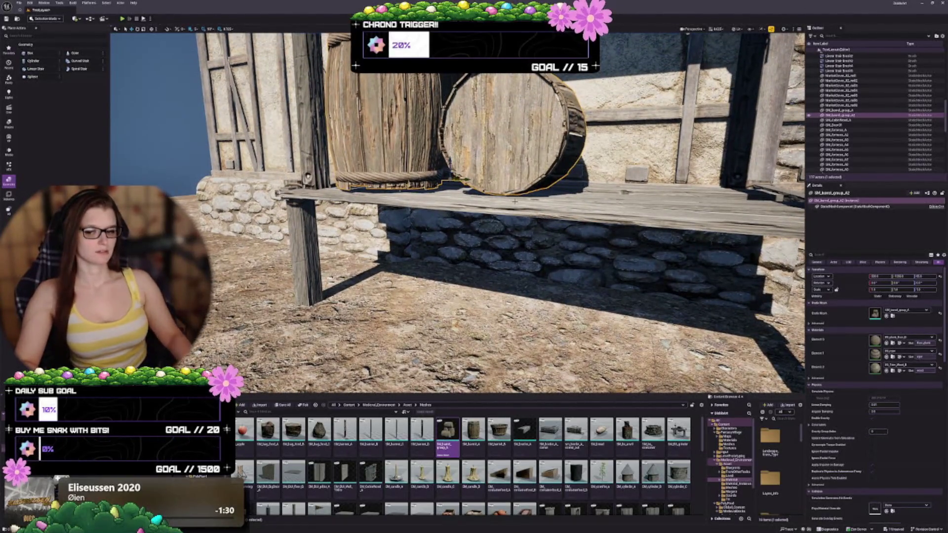
Step: Lower the barrel group so it sits on the stall shelf against the wall
{"action": "key", "text": "Escape"}
{"action": "left_click_drag", "start_coordinate": [494, 232], "coordinate": [495, 199]}
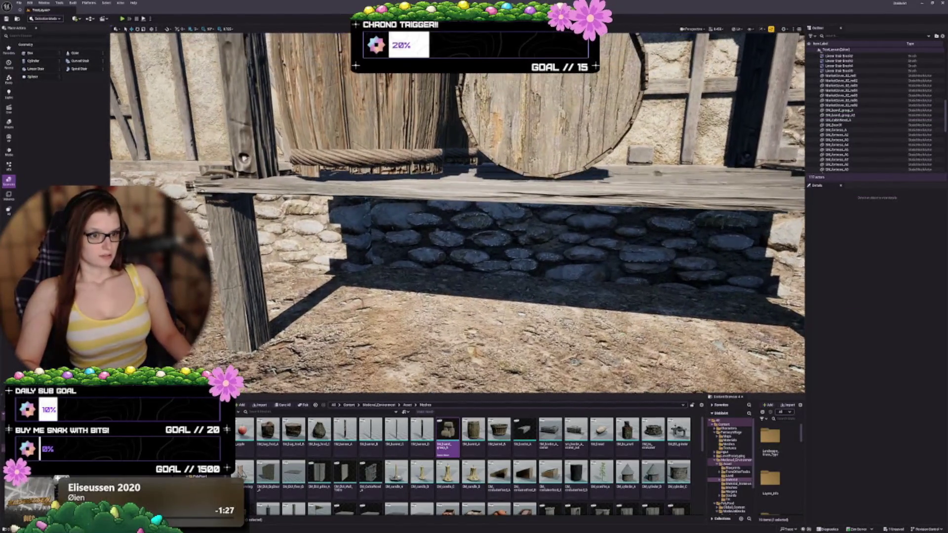
{"action": "left_click", "coordinate": [391, 176]}
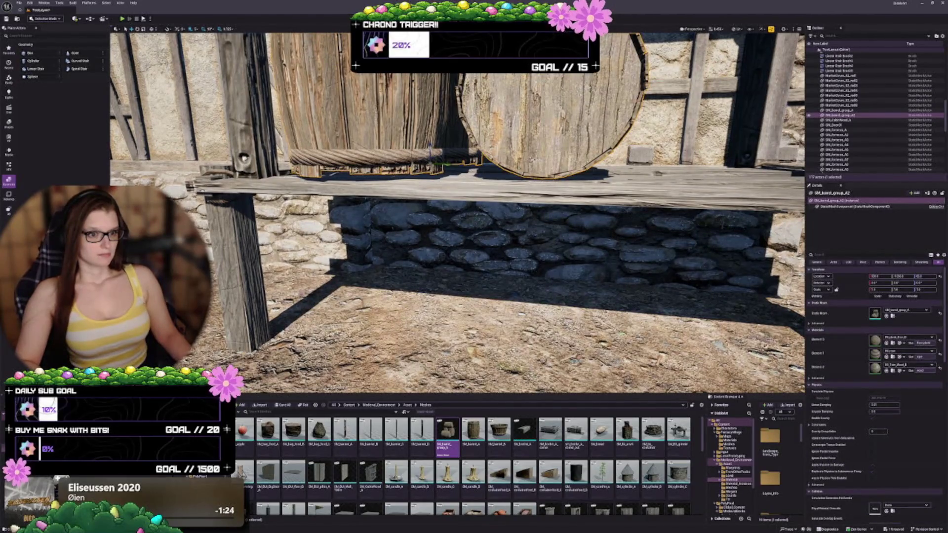
{"action": "left_click_drag", "start_coordinate": [429, 143], "coordinate": [431, 151]}
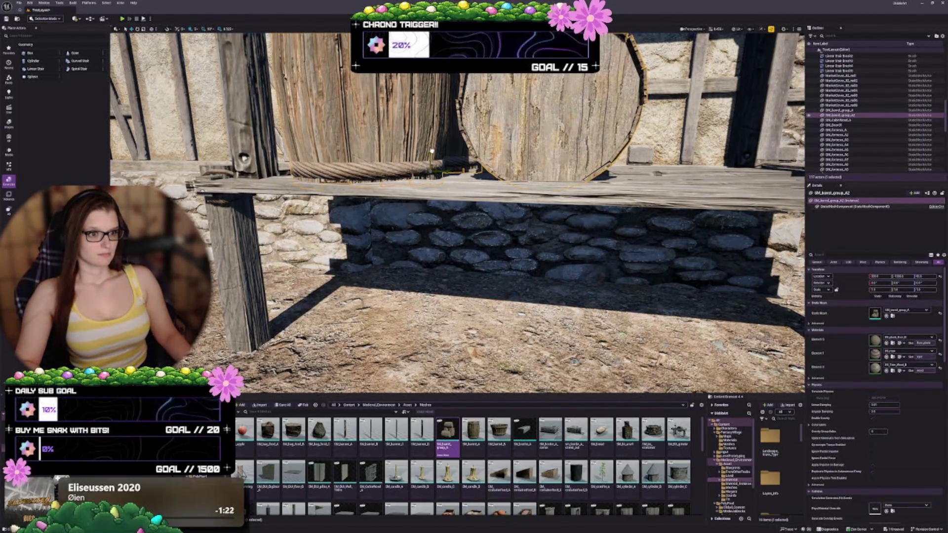
{"action": "key", "text": "Escape"}
{"action": "mouse_move", "coordinate": [457, 212]}
{"action": "left_mouse_down"}
{"action": "mouse_move", "coordinate": [458, 237]}
{"action": "mouse_move", "coordinate": [457, 188]}
{"action": "mouse_move", "coordinate": [457, 212]}
{"action": "left_mouse_up"}
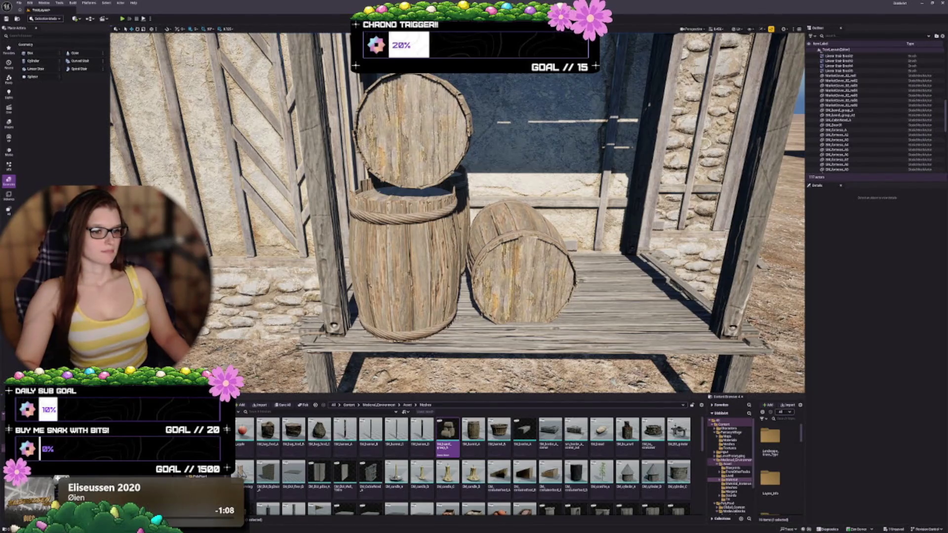
Step: Rotate the barrel group about 90° so the lying barrel faces the front
{"action": "mouse_move", "coordinate": [457, 212]}
{"action": "left_mouse_down"}
{"action": "mouse_move", "coordinate": [491, 214]}
{"action": "mouse_move", "coordinate": [465, 218]}
{"action": "left_mouse_up"}
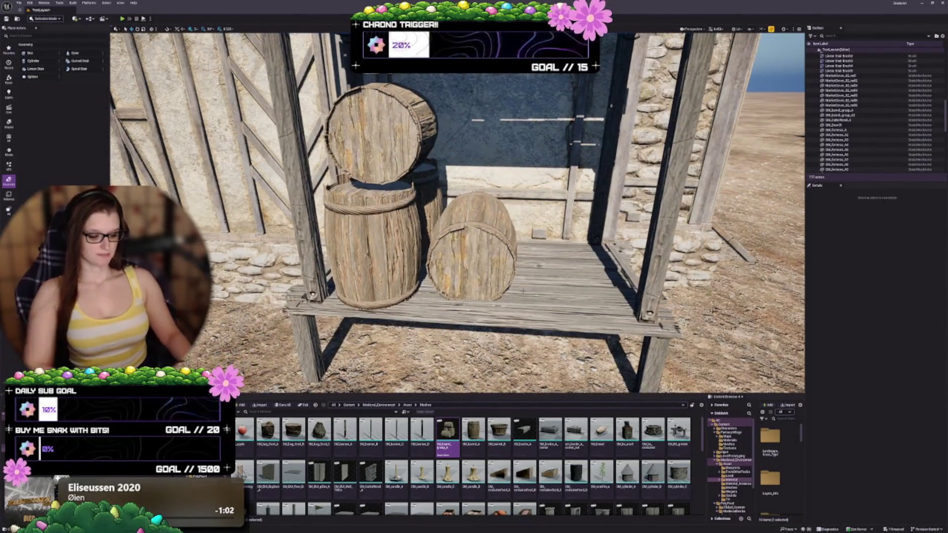
{"action": "left_click", "coordinate": [474, 257]}
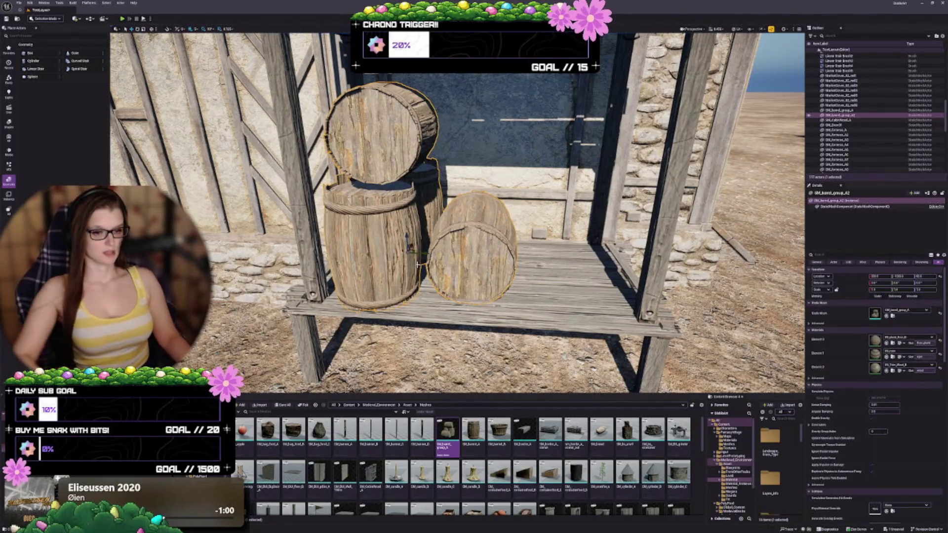
{"action": "mouse_move", "coordinate": [424, 261]}
{"action": "left_mouse_down"}
{"action": "mouse_move", "coordinate": [443, 255]}
{"action": "mouse_move", "coordinate": [432, 247]}
{"action": "mouse_move", "coordinate": [531, 252]}
{"action": "mouse_move", "coordinate": [513, 255]}
{"action": "left_mouse_up"}
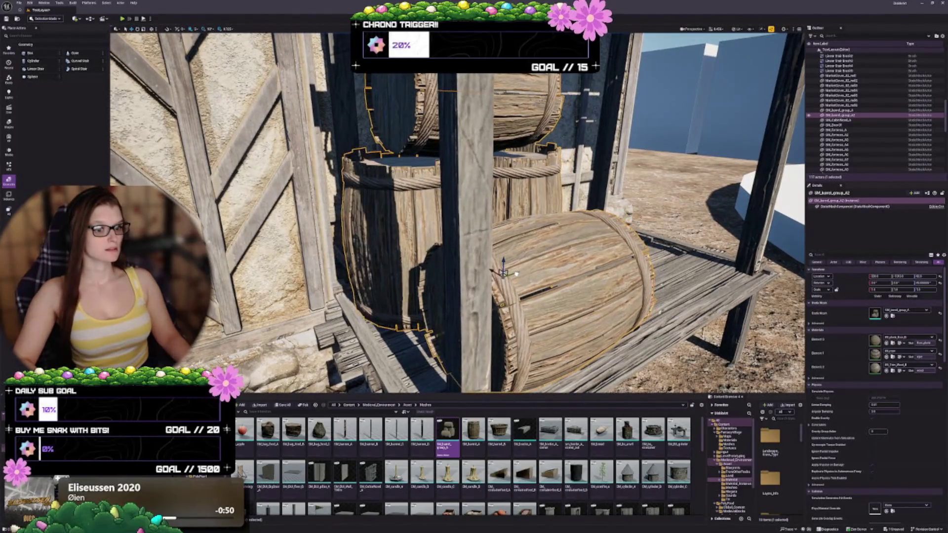
{"action": "mouse_move", "coordinate": [513, 254]}
{"action": "left_mouse_down"}
{"action": "mouse_move", "coordinate": [494, 257]}
{"action": "mouse_move", "coordinate": [548, 257]}
{"action": "mouse_move", "coordinate": [543, 265]}
{"action": "left_mouse_up"}
{"action": "key", "text": "Escape"}
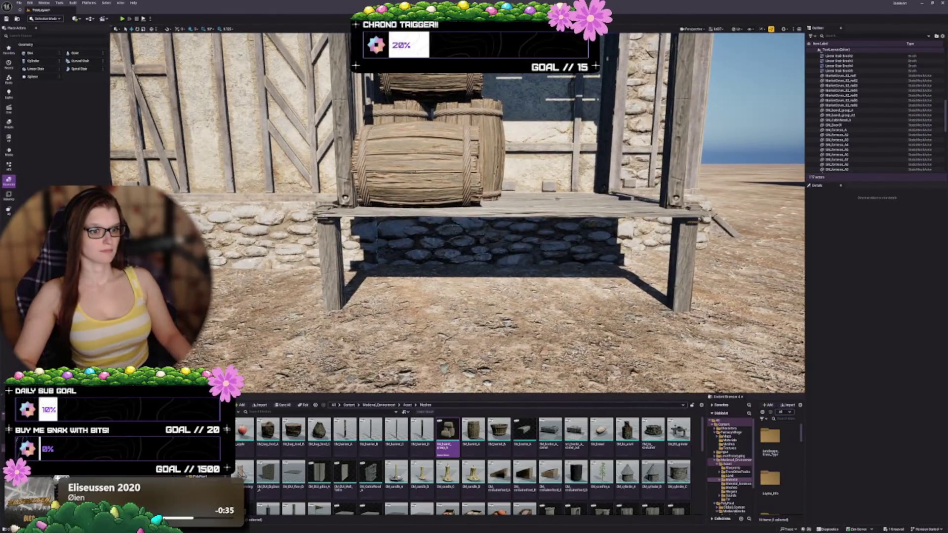
Step: Review the rotated barrel stack and select the SM_barrel_A asset
{"action": "left_click", "coordinate": [425, 158]}
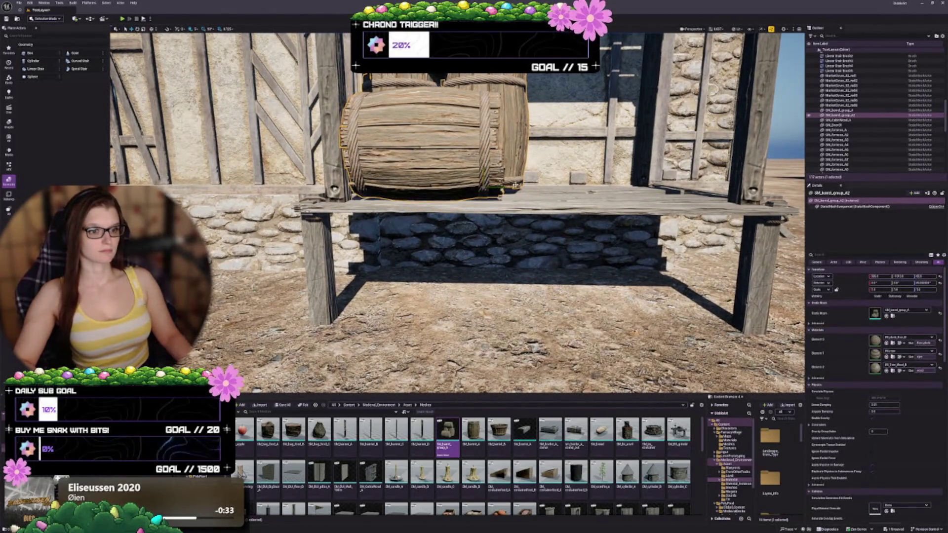
{"action": "key", "text": "Escape"}
{"action": "mouse_move", "coordinate": [515, 185]}
{"action": "left_mouse_down"}
{"action": "mouse_move", "coordinate": [484, 185]}
{"action": "mouse_move", "coordinate": [499, 168]}
{"action": "mouse_move", "coordinate": [481, 114]}
{"action": "left_mouse_up"}
{"action": "mouse_move", "coordinate": [513, 254]}
{"action": "left_mouse_down"}
{"action": "mouse_move", "coordinate": [516, 301]}
{"action": "mouse_move", "coordinate": [496, 302]}
{"action": "left_mouse_up"}
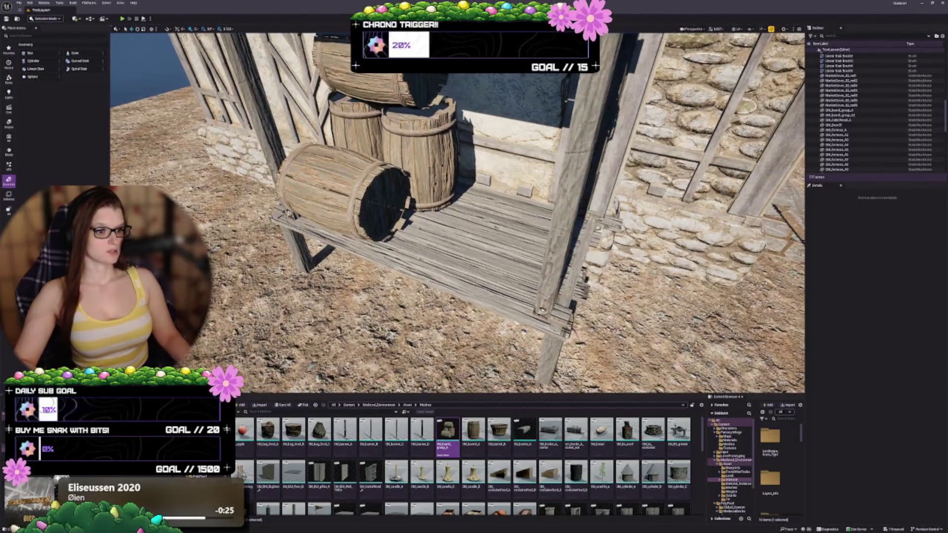
{"action": "left_click", "coordinate": [473, 430]}
{"action": "left_click_drag", "start_coordinate": [473, 430], "coordinate": [444, 236]}
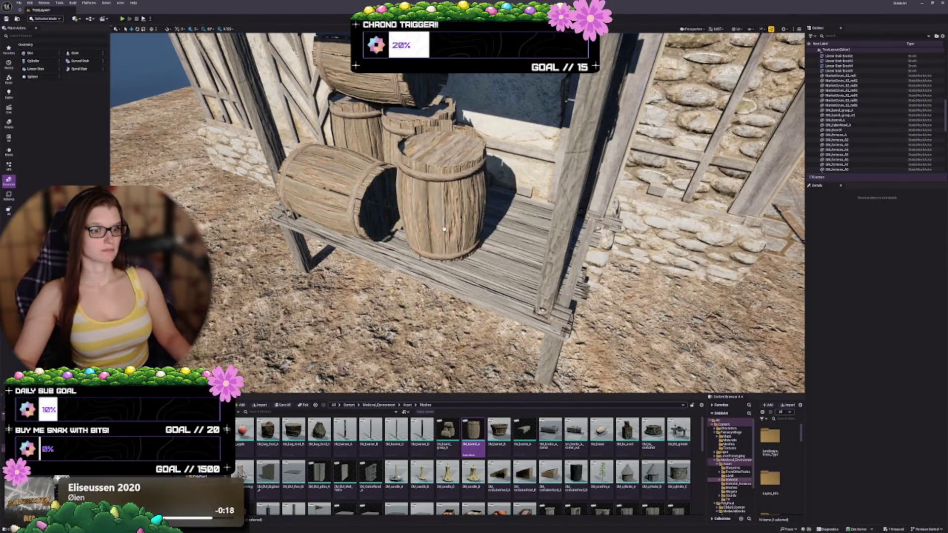
{"action": "left_click", "coordinate": [474, 217]}
{"action": "left_click_drag", "start_coordinate": [474, 217], "coordinate": [456, 233]}
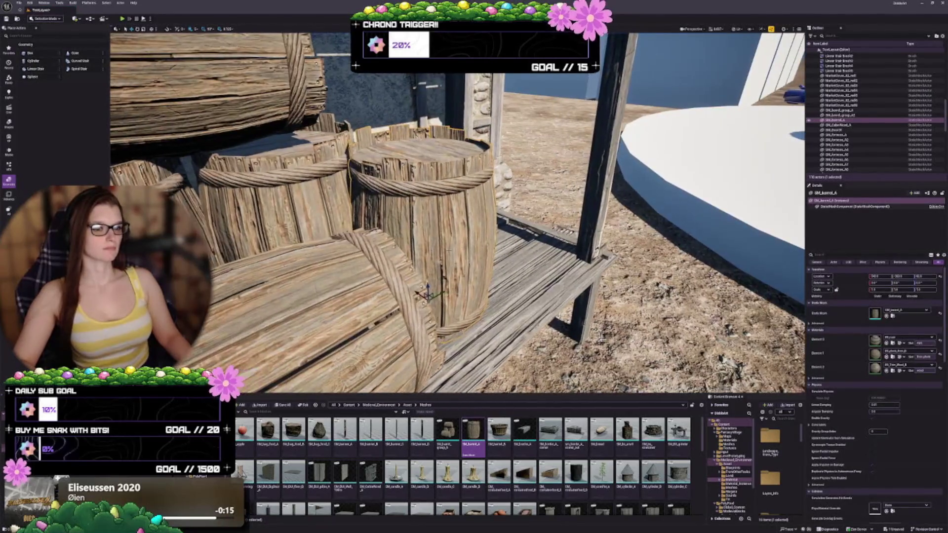
{"action": "mouse_move", "coordinate": [423, 295]}
{"action": "left_mouse_down"}
{"action": "mouse_move", "coordinate": [446, 298]}
{"action": "mouse_move", "coordinate": [420, 295]}
{"action": "left_mouse_up"}
{"action": "left_click_drag", "start_coordinate": [484, 265], "coordinate": [485, 253]}
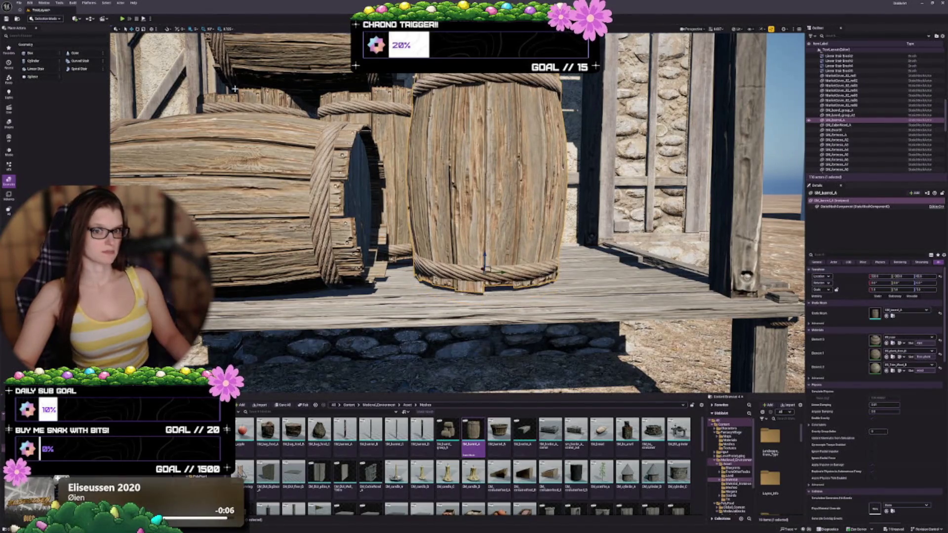
{"action": "left_click", "coordinate": [196, 29]}
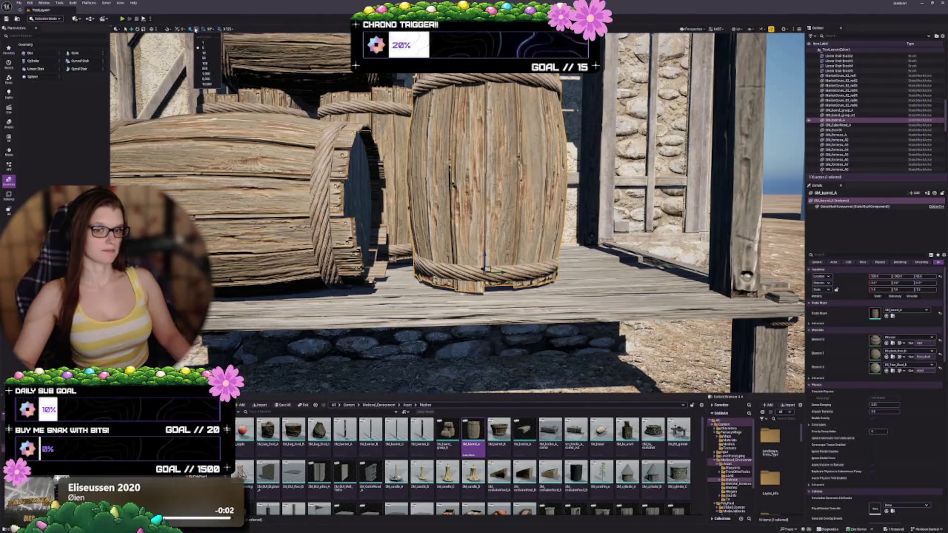
{"action": "left_click", "coordinate": [205, 53]}
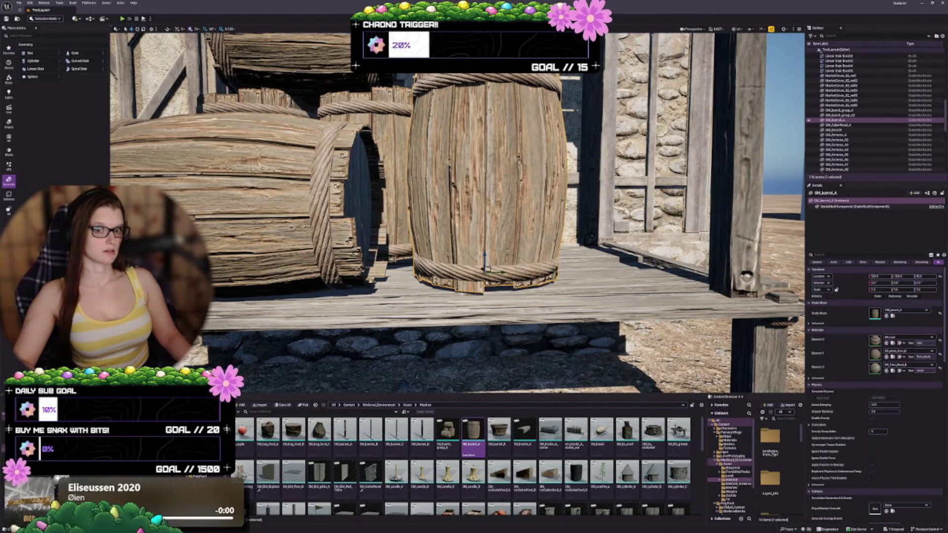
{"action": "left_click_drag", "start_coordinate": [485, 257], "coordinate": [486, 262]}
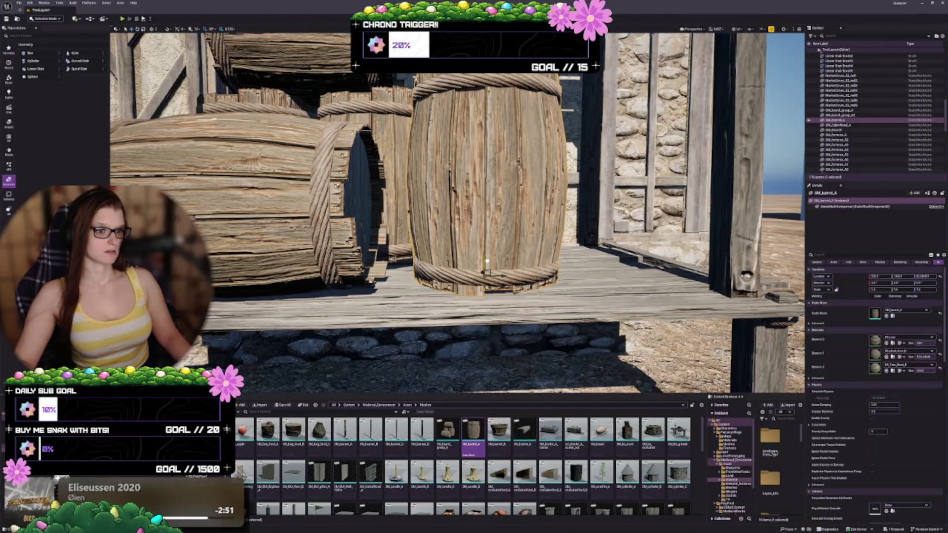
{"action": "key", "text": "Escape"}
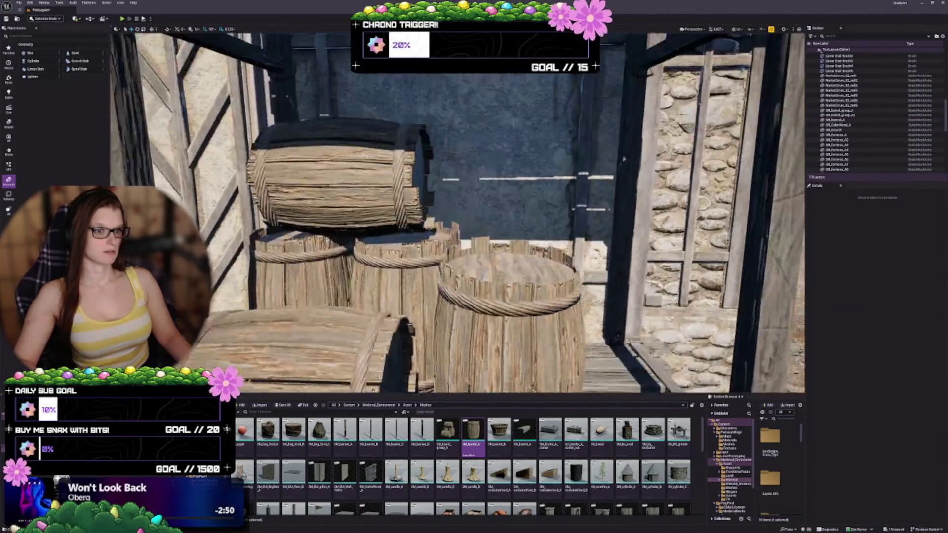
{"action": "key", "text": "s"}
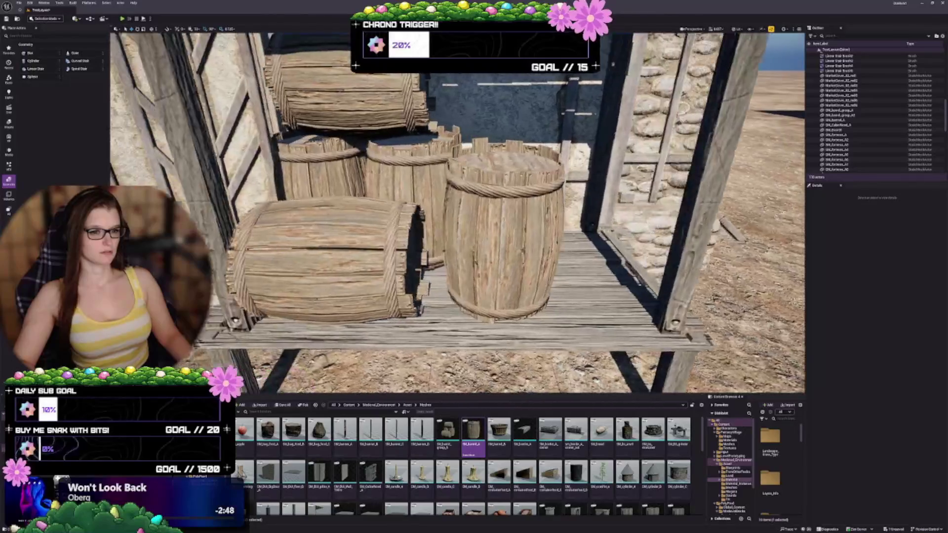
{"action": "key", "text": "w"}
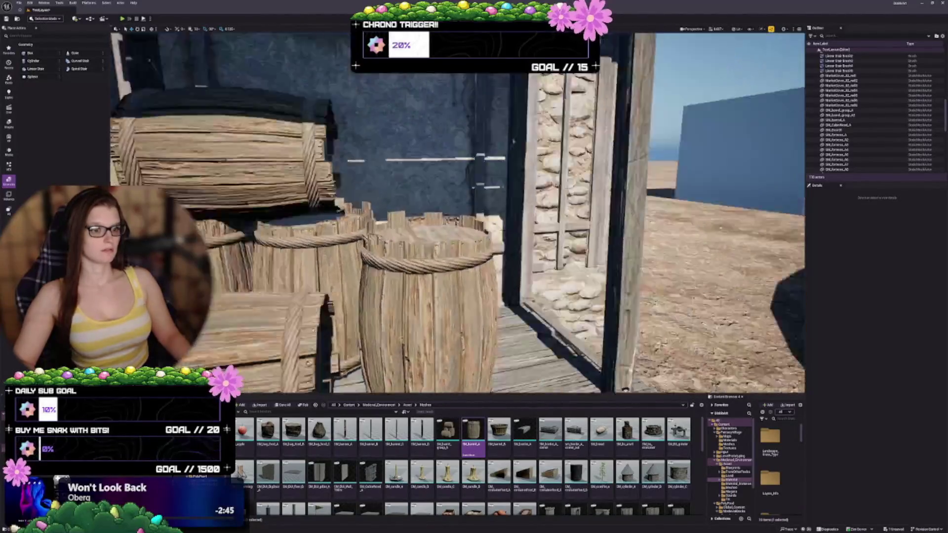
{"action": "key", "text": "w"}
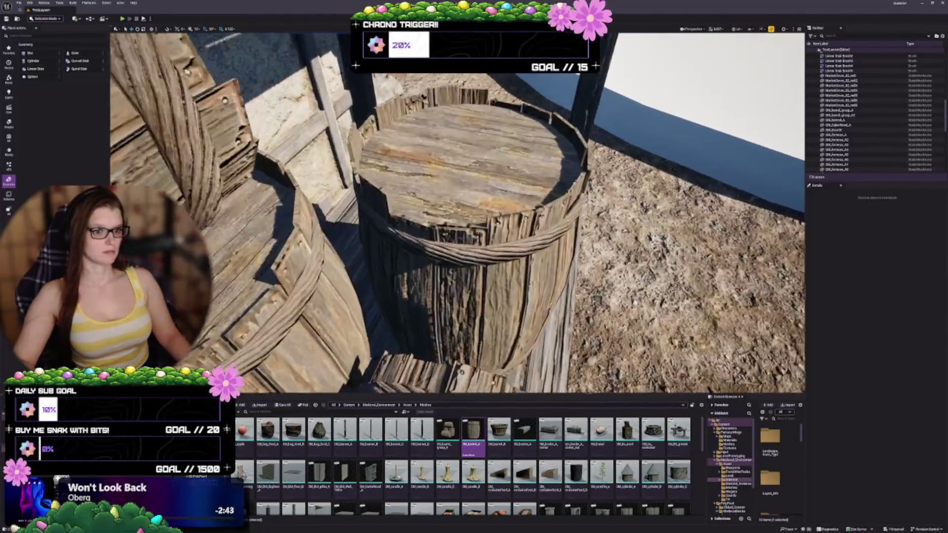
{"action": "key", "text": "s"}
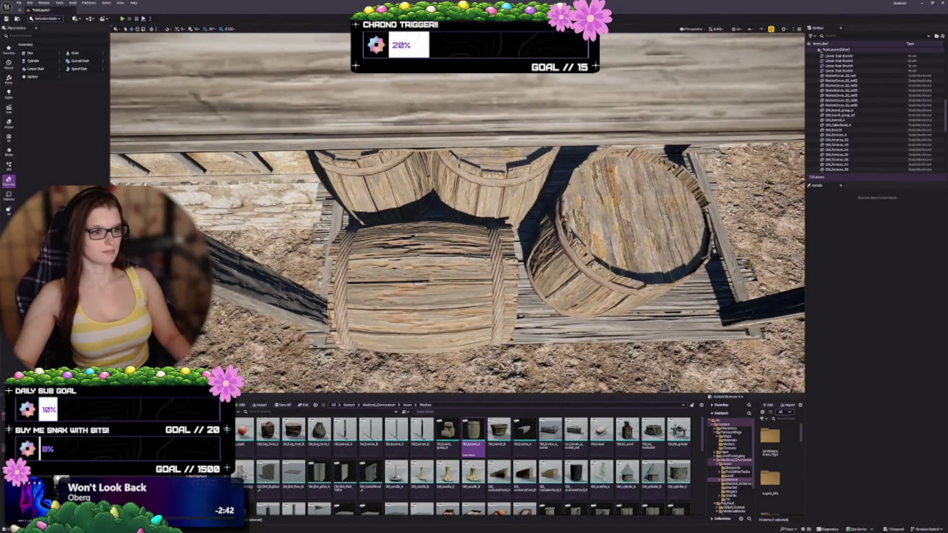
{"action": "left_click", "coordinate": [578, 264]}
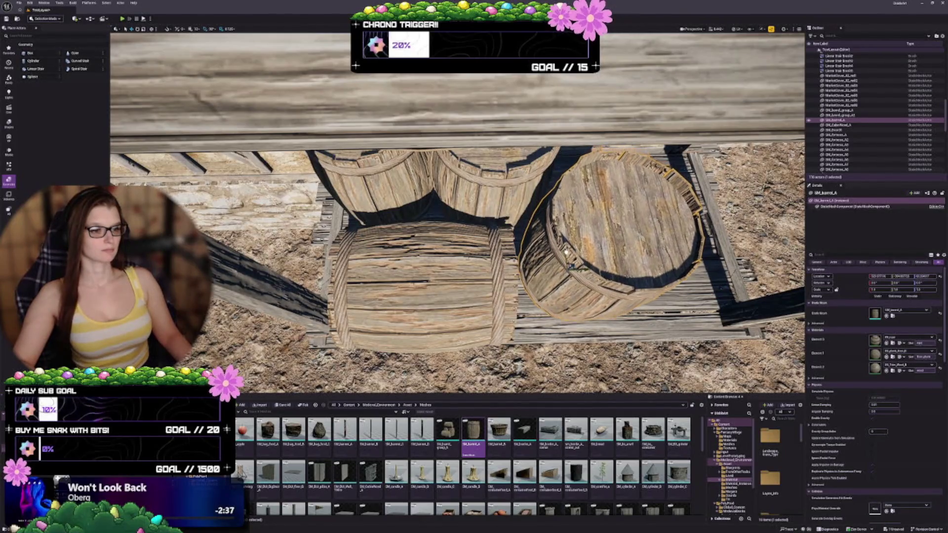
{"action": "key", "text": "Escape"}
{"action": "key", "text": "w"}
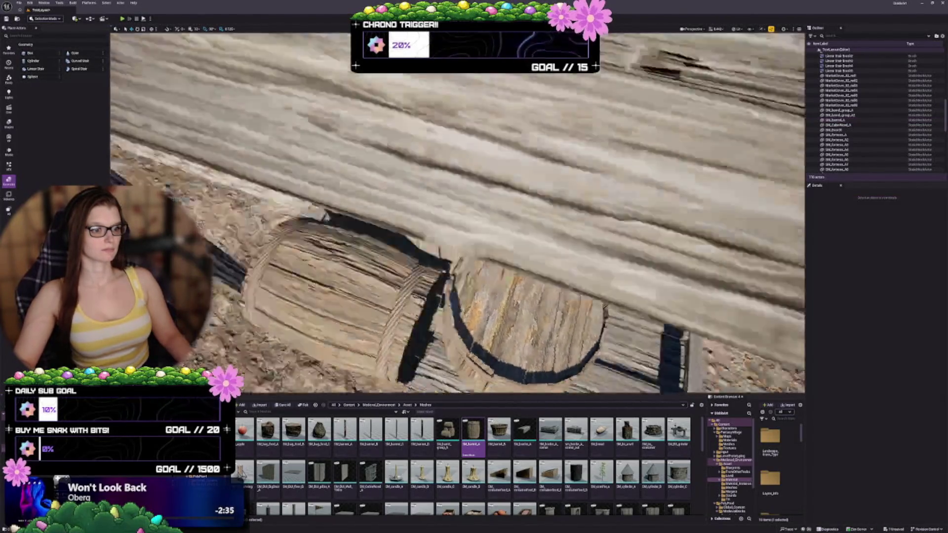
{"action": "key", "text": "s"}
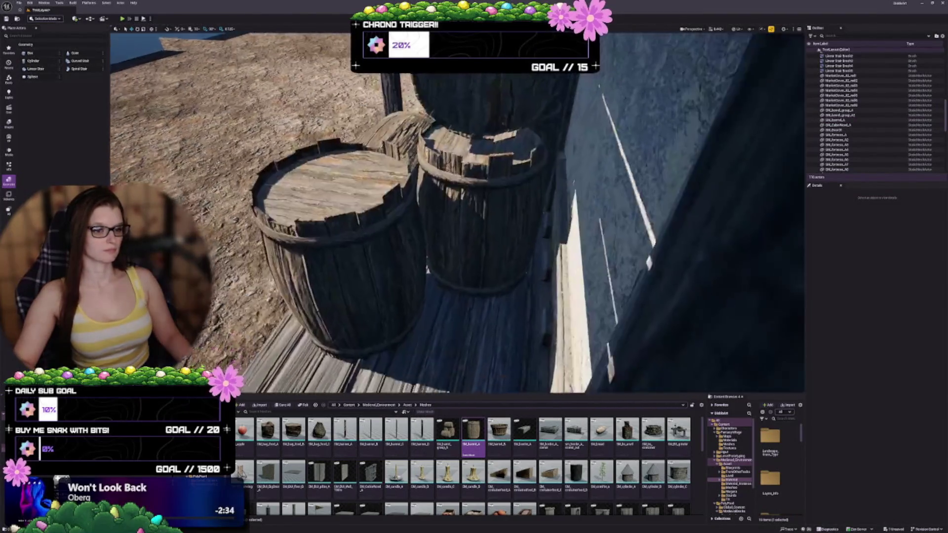
{"action": "key", "text": "s"}
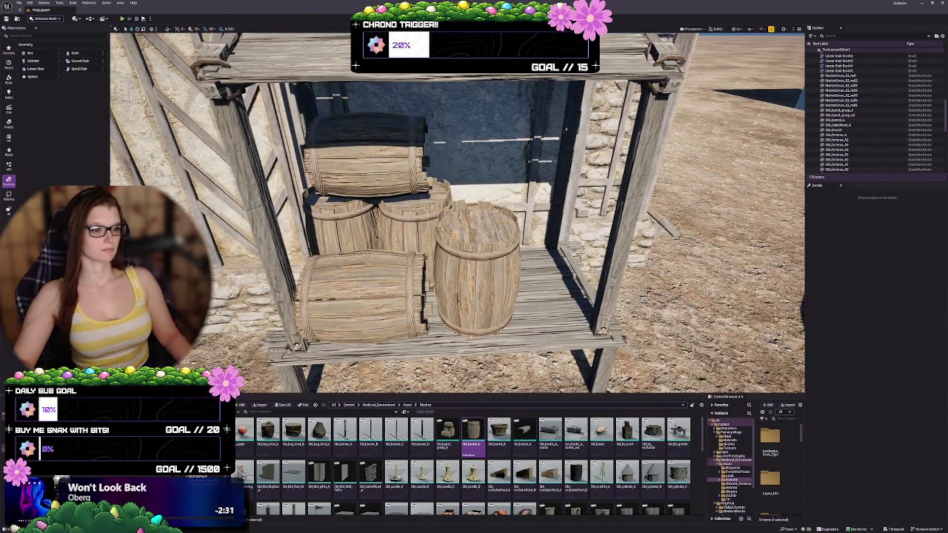
{"action": "key", "text": "w"}
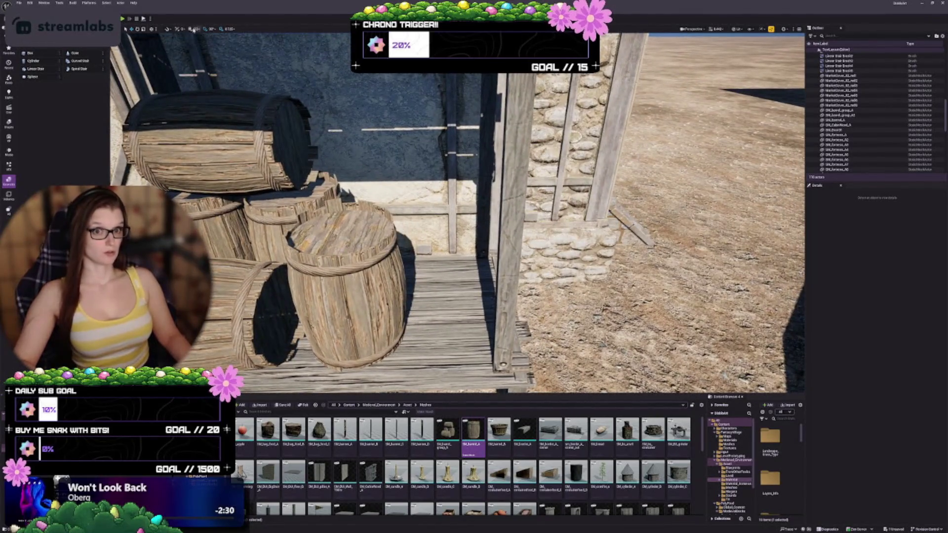
Step: Duplicate the front standing barrel and tip the copy onto its side
{"action": "left_click", "coordinate": [348, 296]}
{"action": "left_click_drag", "start_coordinate": [362, 328], "coordinate": [444, 326]}
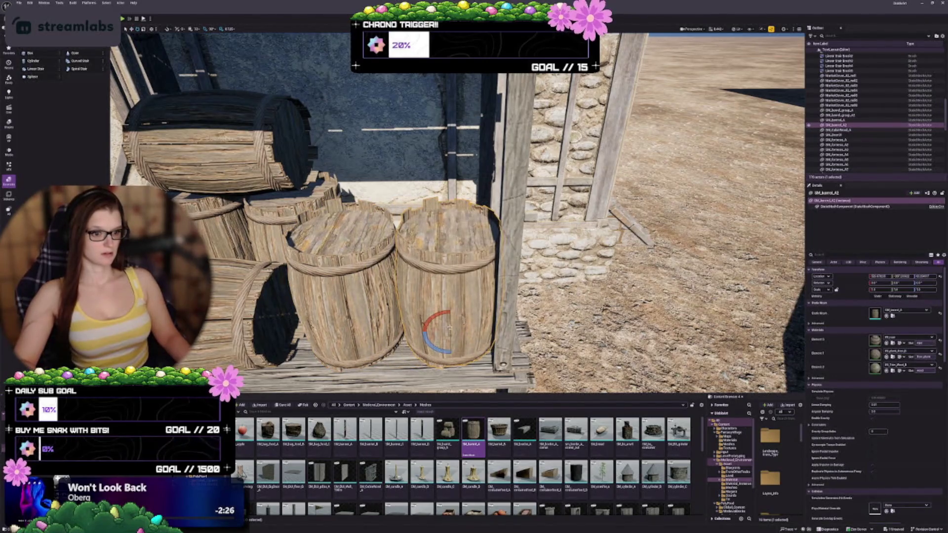
{"action": "mouse_move", "coordinate": [447, 277]}
{"action": "left_mouse_down"}
{"action": "mouse_move", "coordinate": [460, 301]}
{"action": "mouse_move", "coordinate": [509, 267]}
{"action": "left_mouse_up"}
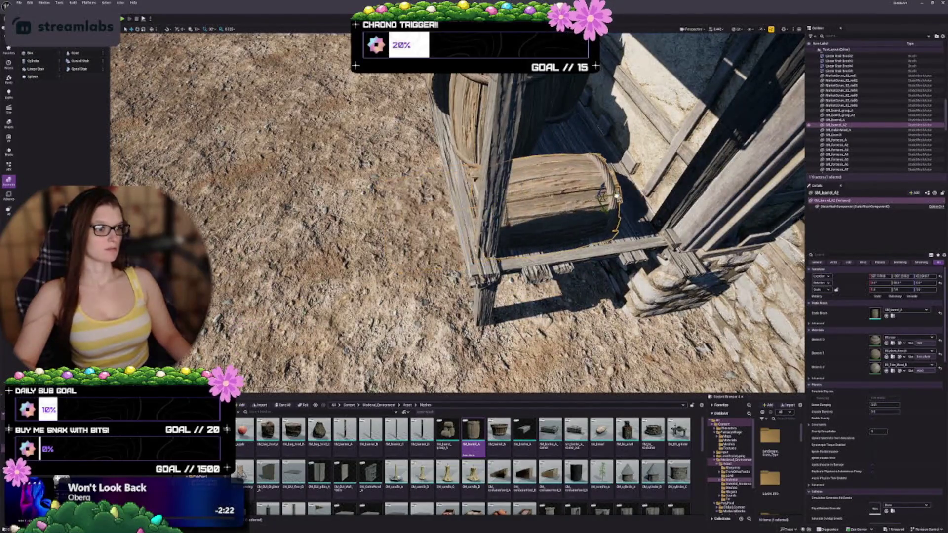
{"action": "scroll", "coordinate": [583, 202], "scroll_direction": "up", "scroll_amount": 3}
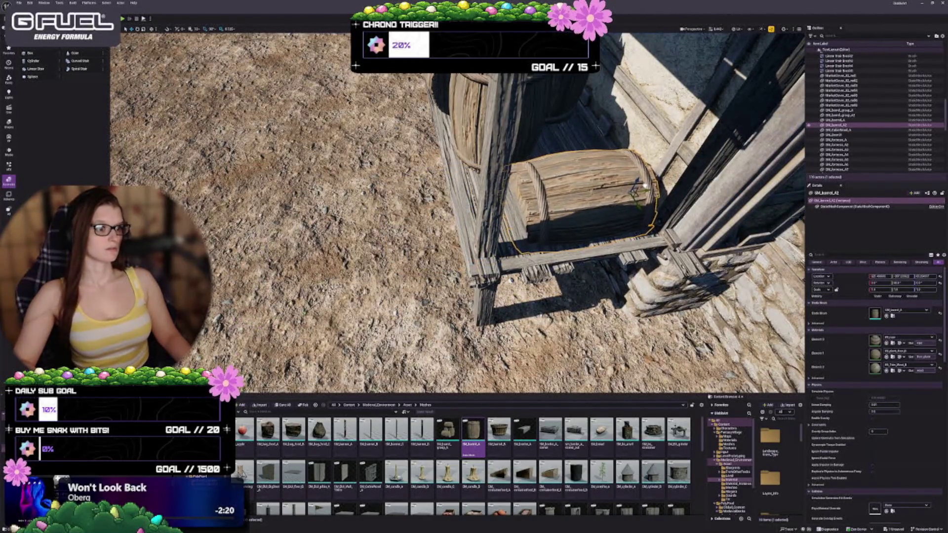
Step: Nudge the sideways barrel slightly right on the shelf, beside the upright barrel
{"action": "left_click_drag", "start_coordinate": [614, 209], "coordinate": [570, 278]}
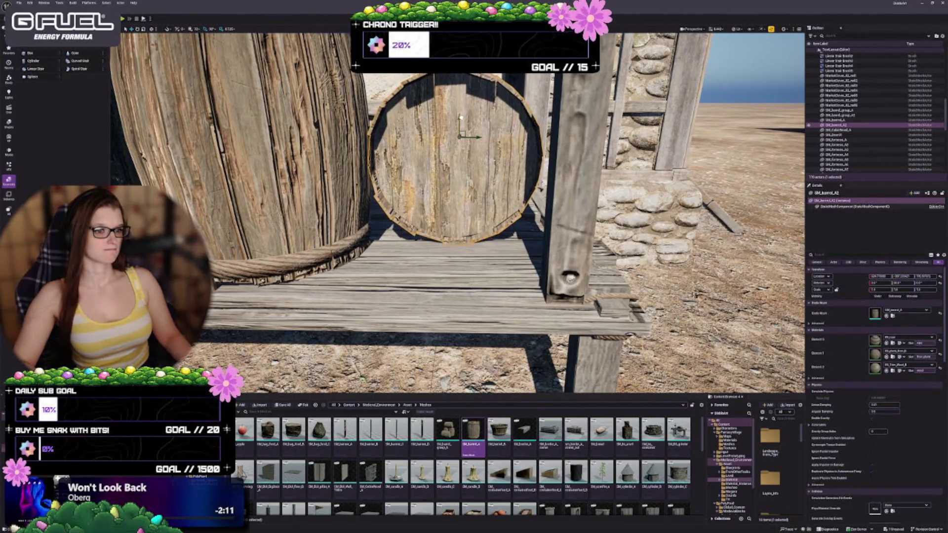
{"action": "mouse_move", "coordinate": [570, 278]}
{"action": "left_mouse_down"}
{"action": "mouse_move", "coordinate": [540, 303]}
{"action": "mouse_move", "coordinate": [531, 214]}
{"action": "mouse_move", "coordinate": [498, 229]}
{"action": "mouse_move", "coordinate": [491, 262]}
{"action": "mouse_move", "coordinate": [485, 96]}
{"action": "left_mouse_up"}
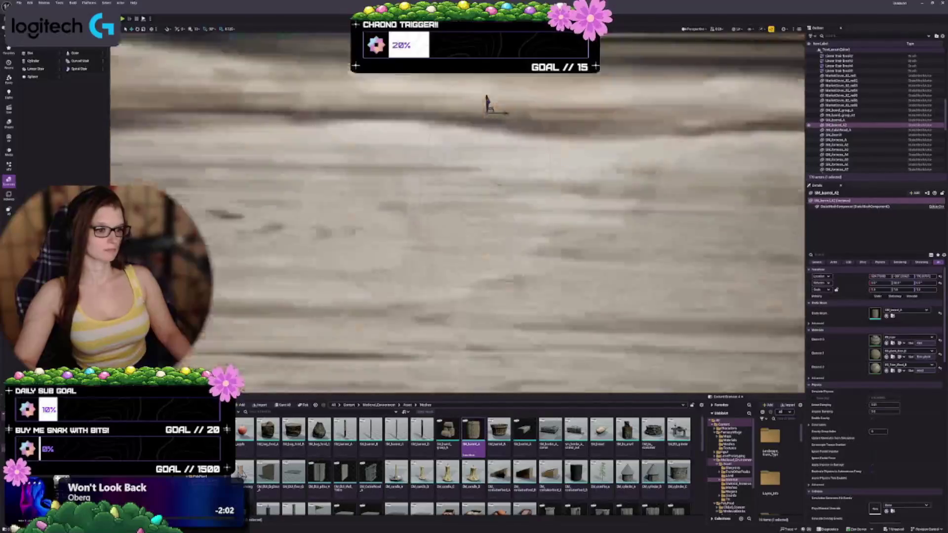
{"action": "key", "text": "f"}
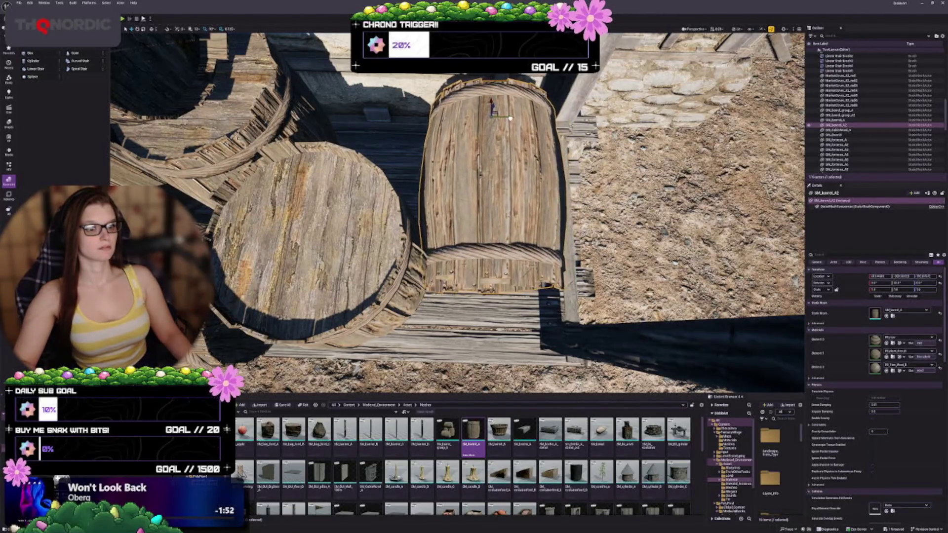
{"action": "left_click_drag", "start_coordinate": [494, 197], "coordinate": [588, 209]}
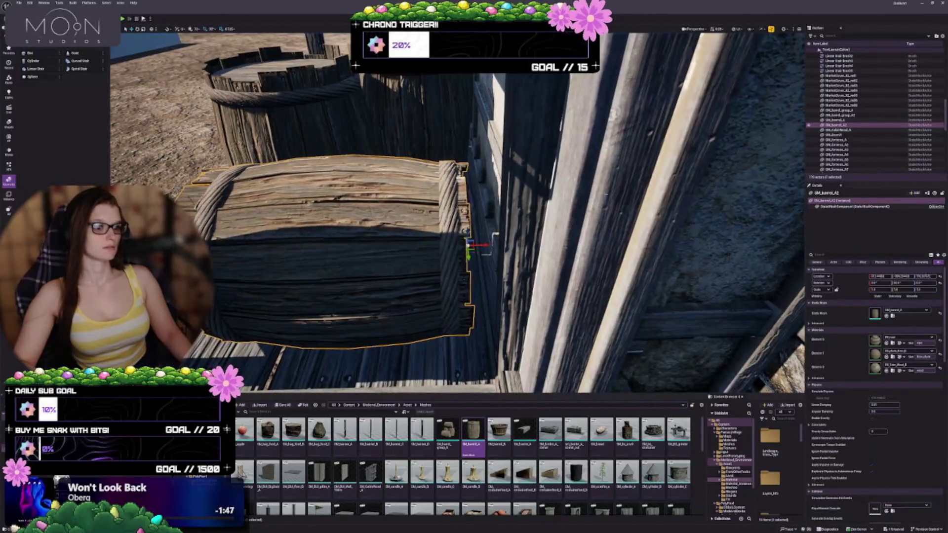
{"action": "left_click_drag", "start_coordinate": [475, 250], "coordinate": [497, 244]}
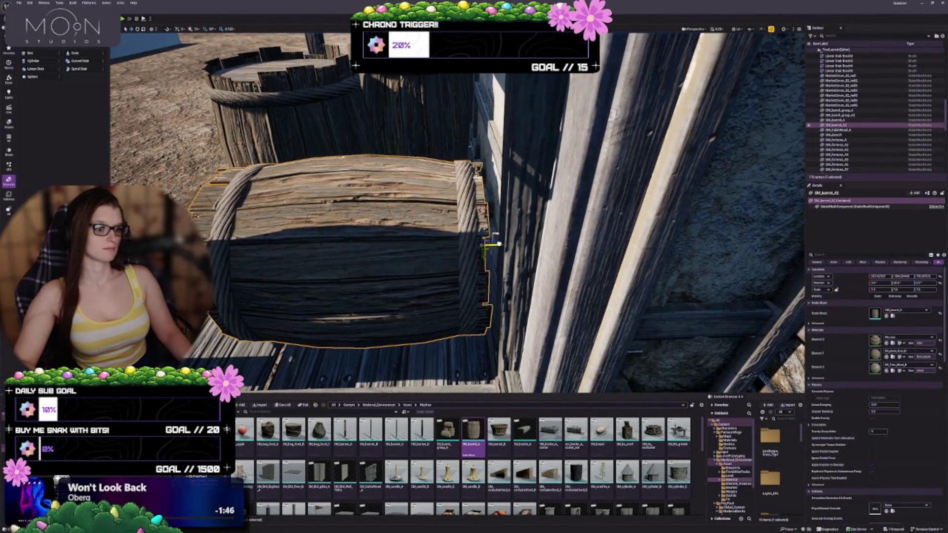
{"action": "mouse_move", "coordinate": [456, 212]}
{"action": "left_mouse_down"}
{"action": "mouse_move", "coordinate": [517, 202]}
{"action": "mouse_move", "coordinate": [474, 198]}
{"action": "mouse_move", "coordinate": [469, 222]}
{"action": "mouse_move", "coordinate": [449, 205]}
{"action": "mouse_move", "coordinate": [425, 222]}
{"action": "mouse_move", "coordinate": [413, 217]}
{"action": "left_mouse_up"}
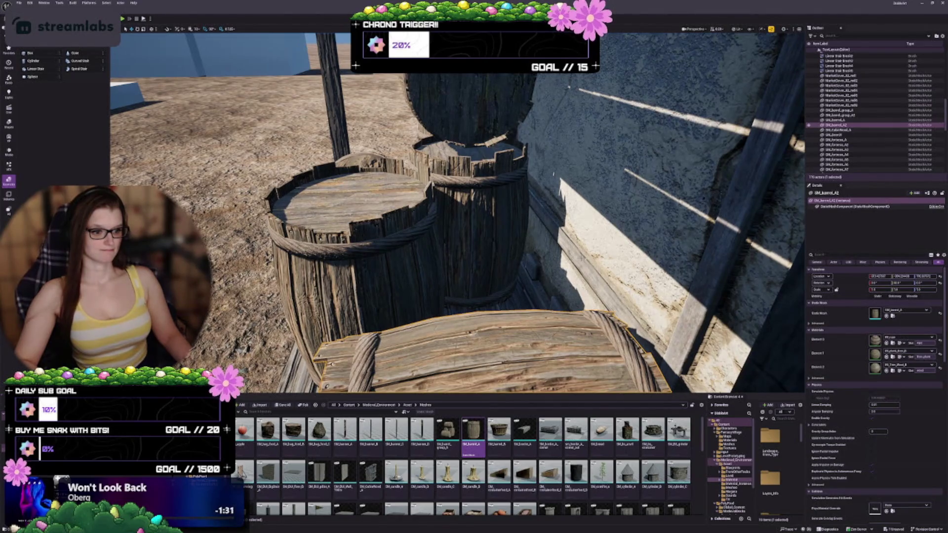
{"action": "scroll", "coordinate": [530, 439], "scroll_direction": "down", "scroll_amount": 1}
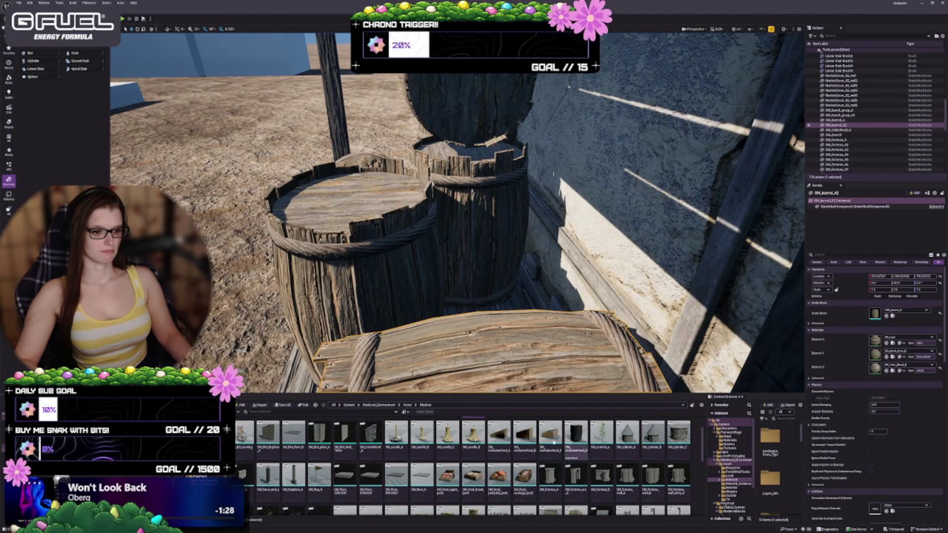
{"action": "scroll", "coordinate": [554, 442], "scroll_direction": "up", "scroll_amount": 1}
Step: Drop a sack among the barrels and swap its Static Mesh to SM_bag_food_A
{"action": "mouse_move", "coordinate": [324, 431]}
{"action": "left_mouse_down"}
{"action": "mouse_move", "coordinate": [375, 395]}
{"action": "mouse_move", "coordinate": [486, 232]}
{"action": "mouse_move", "coordinate": [444, 345]}
{"action": "mouse_move", "coordinate": [517, 286]}
{"action": "left_mouse_up"}
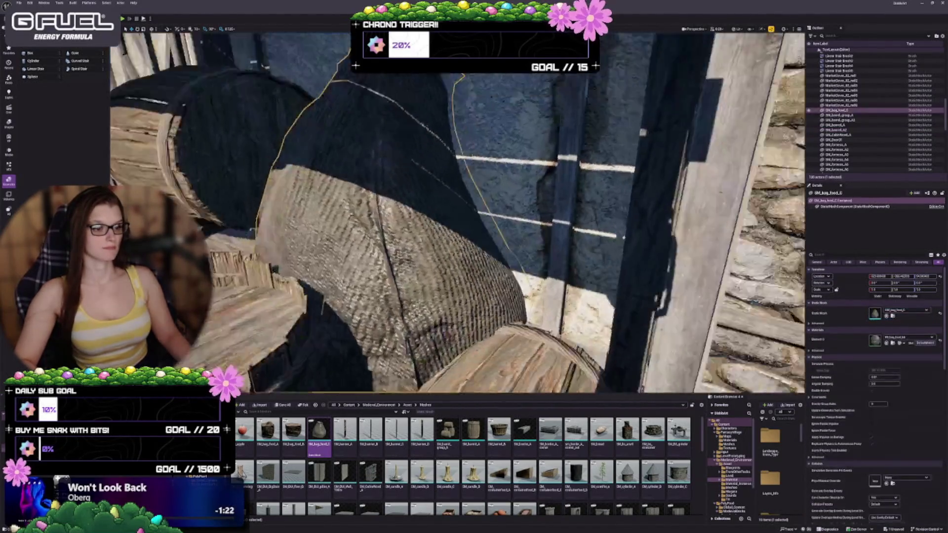
{"action": "key", "text": "f"}
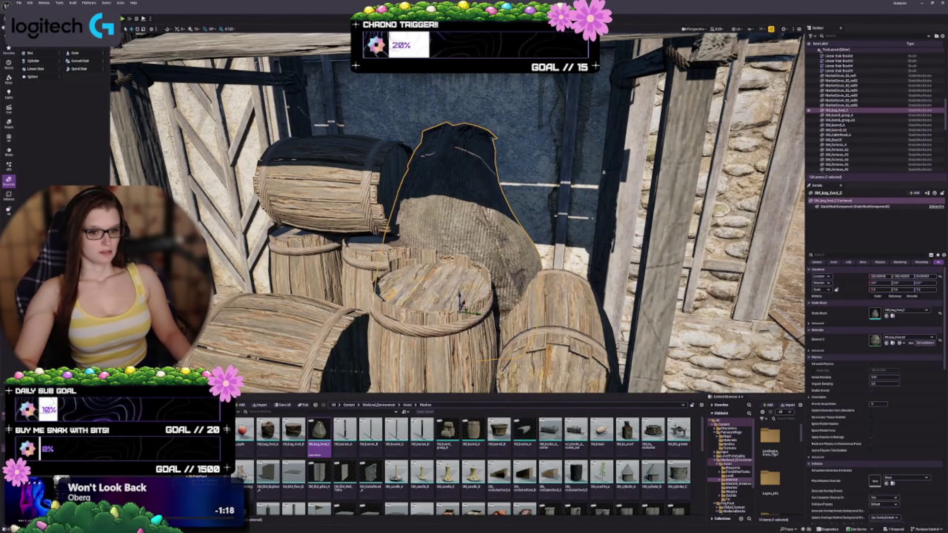
{"action": "left_click", "coordinate": [268, 432]}
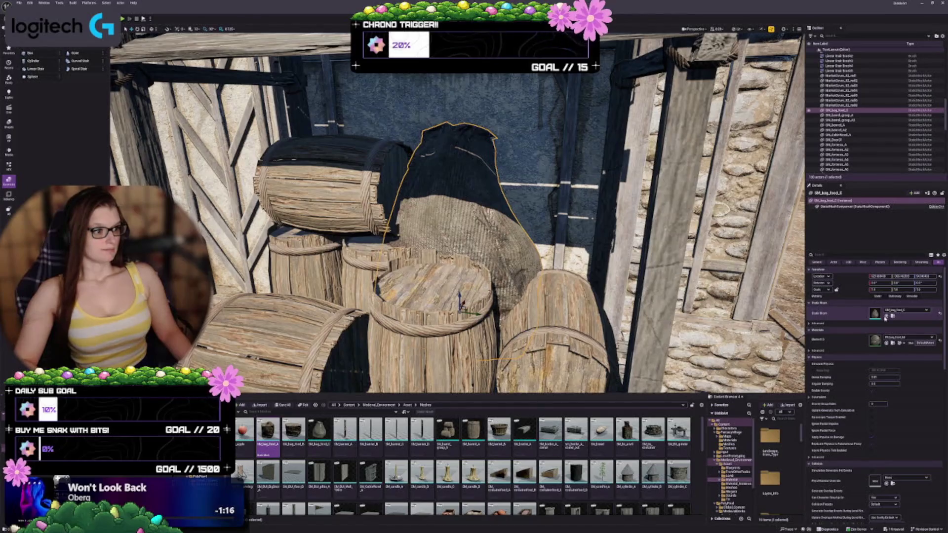
{"action": "left_click", "coordinate": [886, 316]}
Step: Inspect the sack up close, then delete it
{"action": "mouse_move", "coordinate": [584, 178]}
{"action": "left_mouse_down"}
{"action": "mouse_move", "coordinate": [553, 188]}
{"action": "mouse_move", "coordinate": [584, 178]}
{"action": "left_mouse_up"}
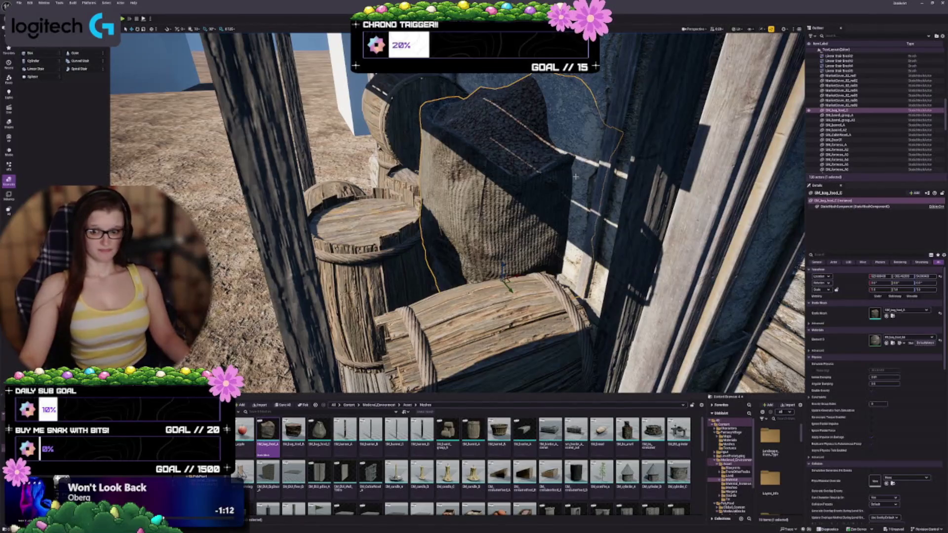
{"action": "mouse_move", "coordinate": [537, 138]}
{"action": "left_mouse_down"}
{"action": "mouse_move", "coordinate": [548, 176]}
{"action": "mouse_move", "coordinate": [547, 161]}
{"action": "left_mouse_up"}
{"action": "key", "text": "Delete"}
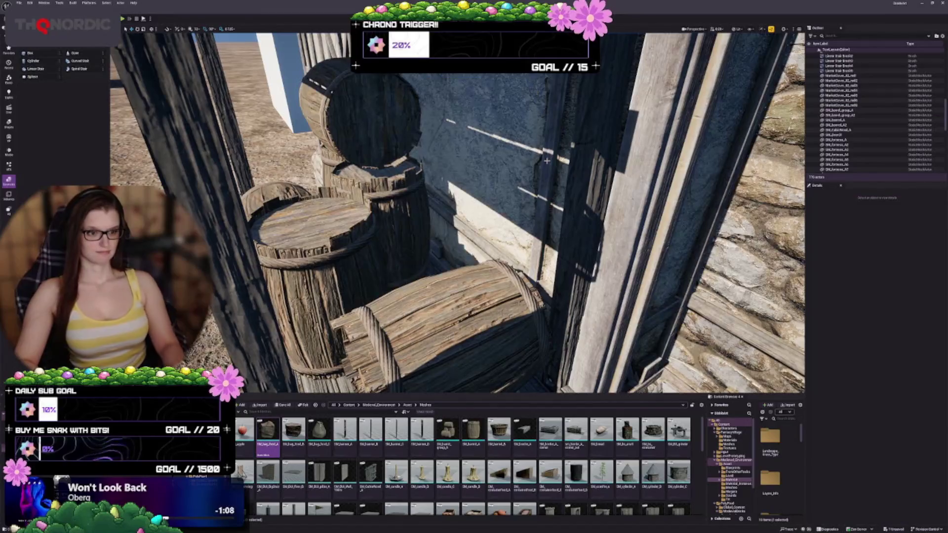
Step: Set an SM_containerfood_D container on the left barrel and circle the stall to review it
{"action": "scroll", "coordinate": [496, 442], "scroll_direction": "down", "scroll_amount": 1}
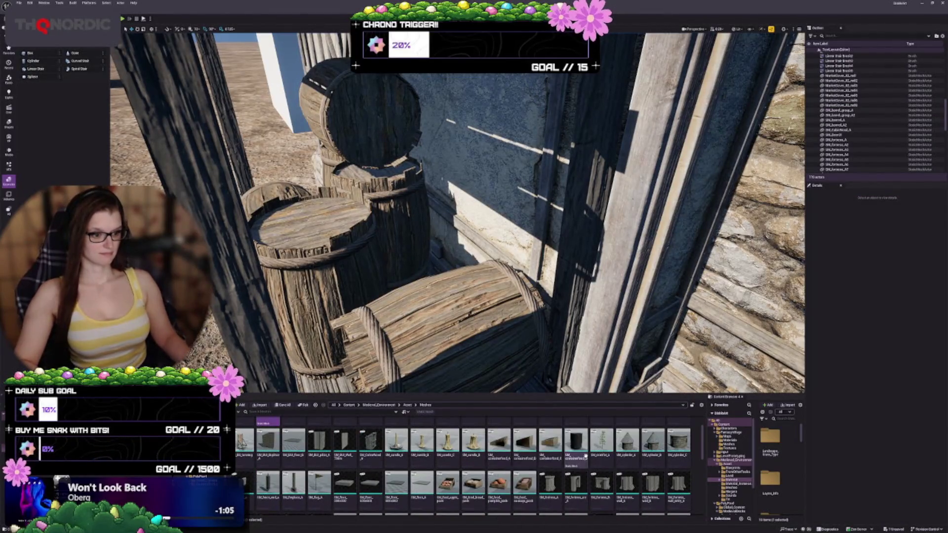
{"action": "mouse_move", "coordinate": [453, 286]}
{"action": "left_mouse_down"}
{"action": "mouse_move", "coordinate": [422, 296]}
{"action": "mouse_move", "coordinate": [421, 275]}
{"action": "mouse_move", "coordinate": [346, 227]}
{"action": "mouse_move", "coordinate": [311, 226]}
{"action": "mouse_move", "coordinate": [326, 222]}
{"action": "left_mouse_up"}
{"action": "key", "text": "s"}
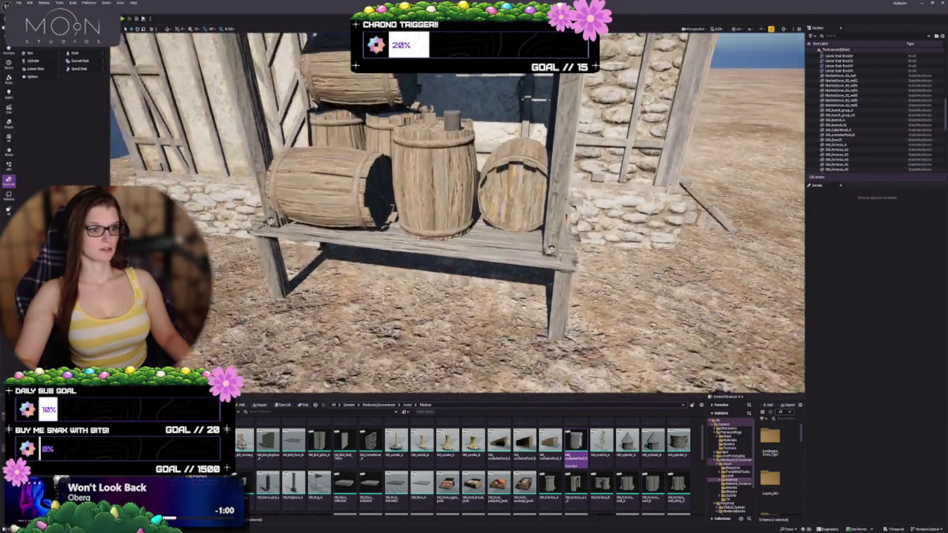
{"action": "key", "text": "a"}
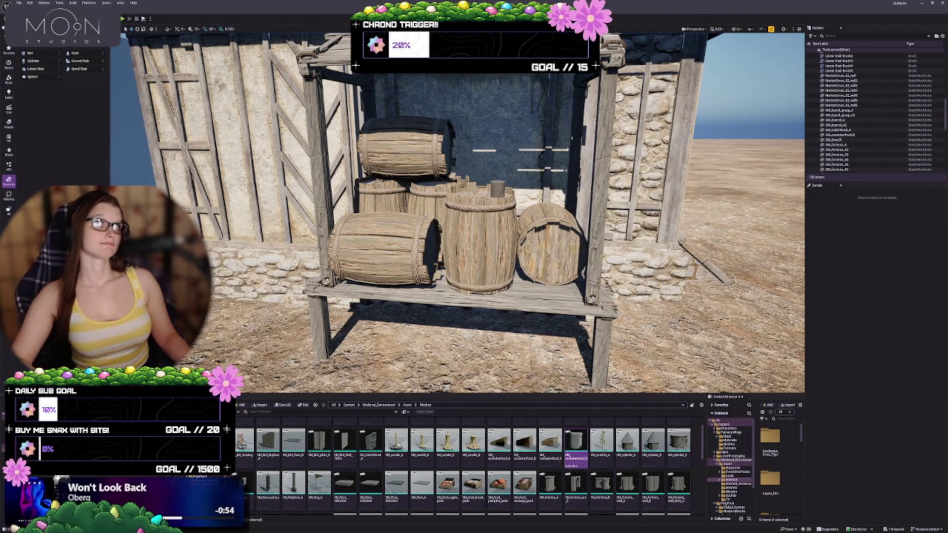
{"action": "key", "text": "a"}
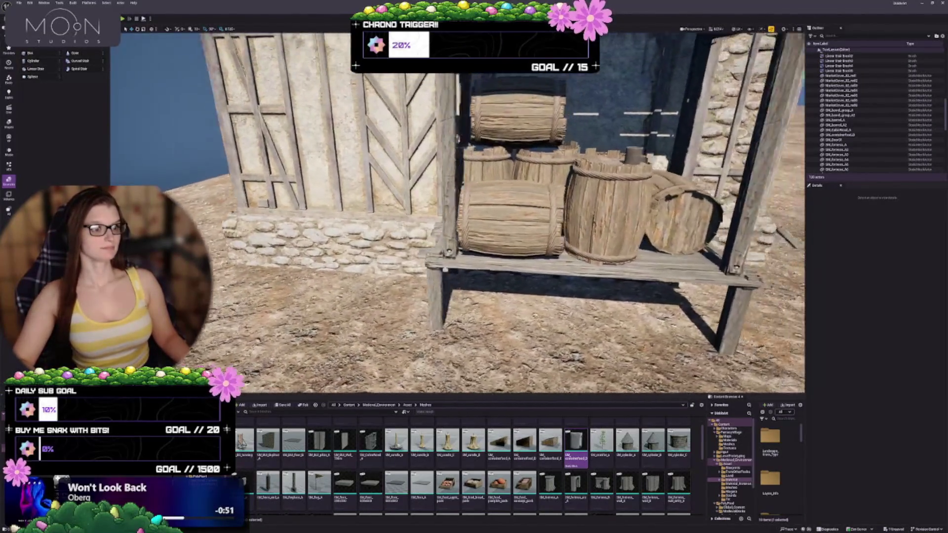
{"action": "key", "text": "a"}
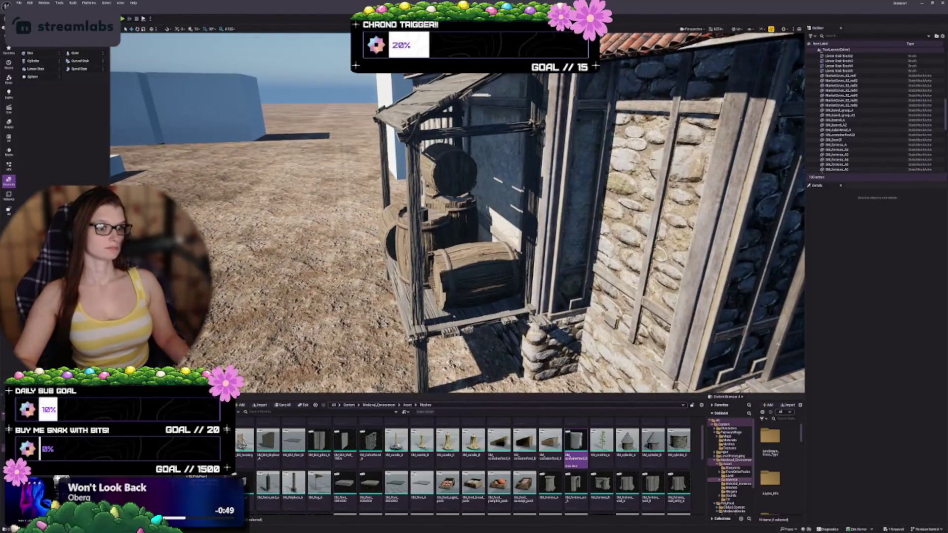
{"action": "key", "text": "s"}
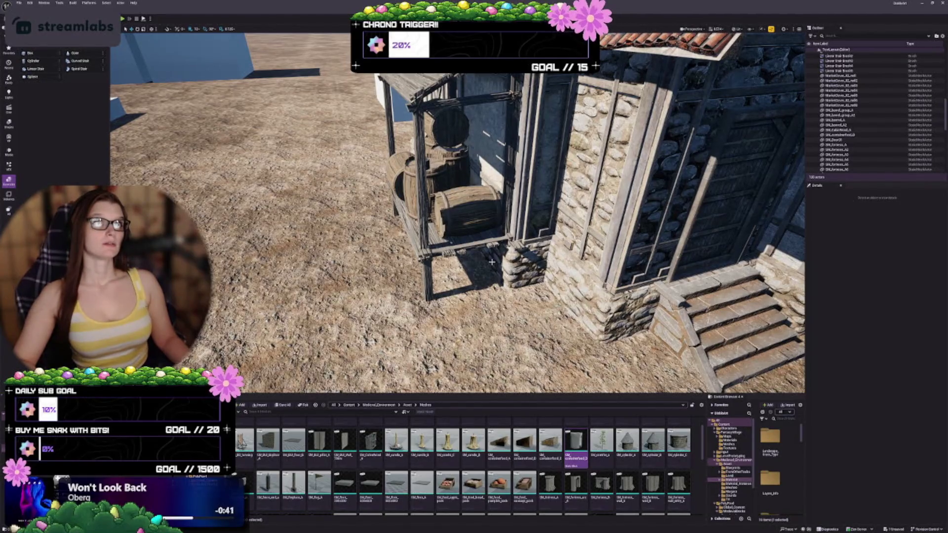
Step: Fly toward the stall steps and browse the Medieval_Environment meshes in the Content Browser
{"action": "key", "text": "w"}
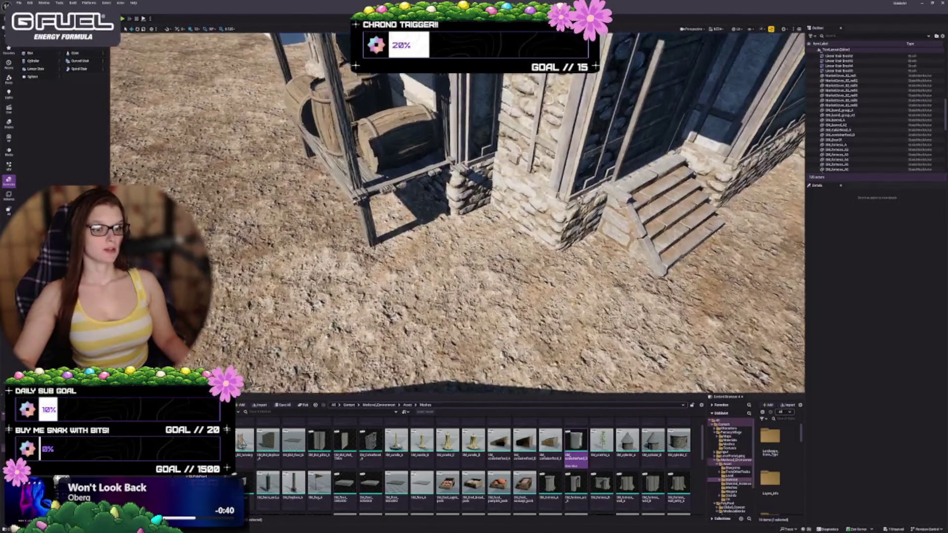
{"action": "key", "text": "w"}
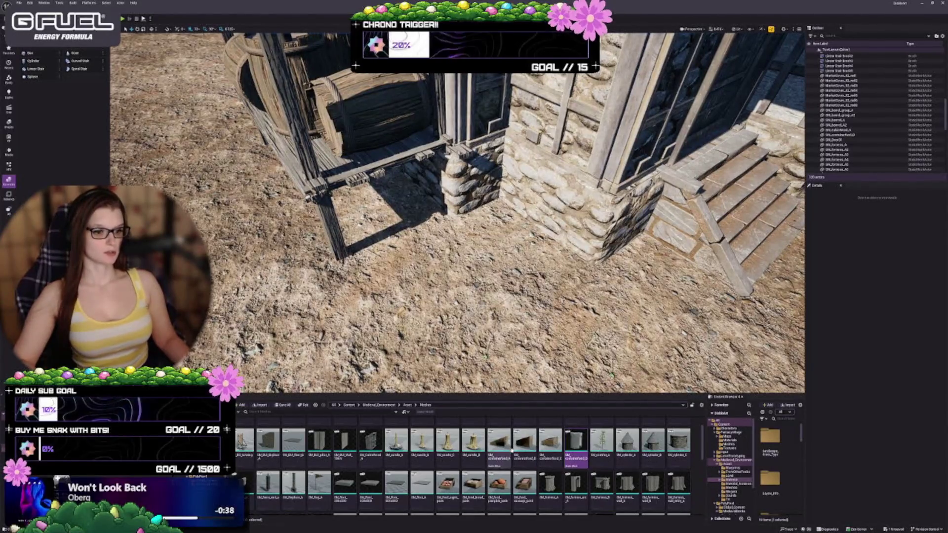
{"action": "mouse_move", "coordinate": [513, 450]}
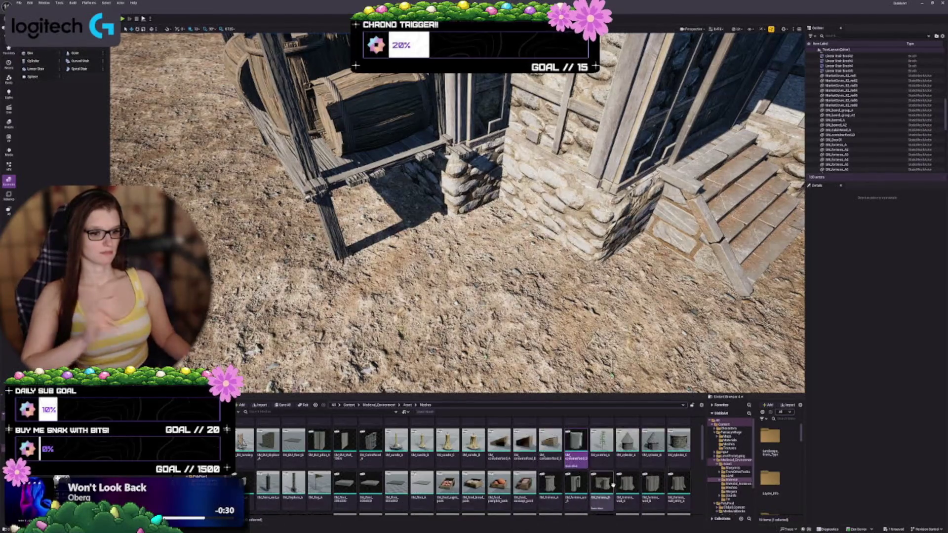
{"action": "scroll", "coordinate": [572, 474], "scroll_direction": "up", "scroll_amount": 2}
{"action": "scroll", "coordinate": [602, 469], "scroll_direction": "down", "scroll_amount": 5}
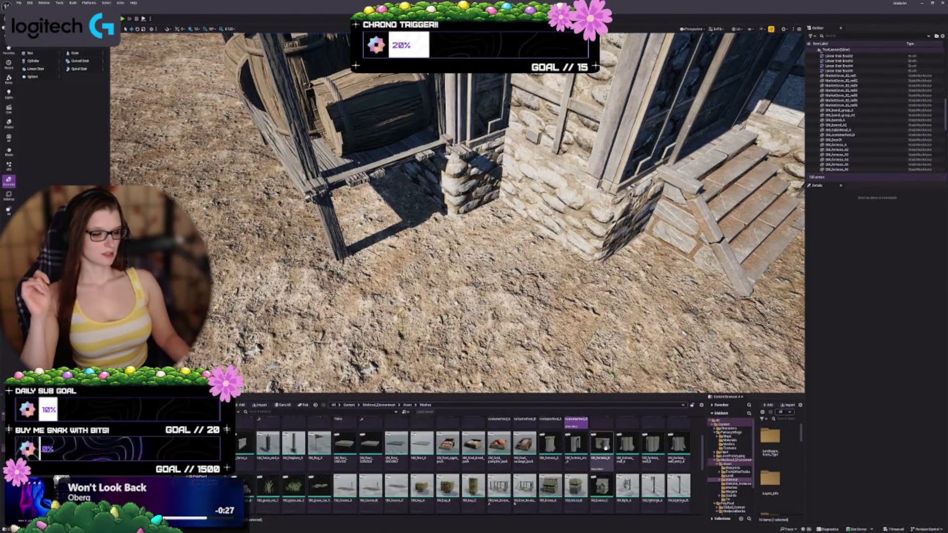
{"action": "scroll", "coordinate": [601, 469], "scroll_direction": "down", "scroll_amount": 5}
{"action": "scroll", "coordinate": [602, 469], "scroll_direction": "down", "scroll_amount": 2}
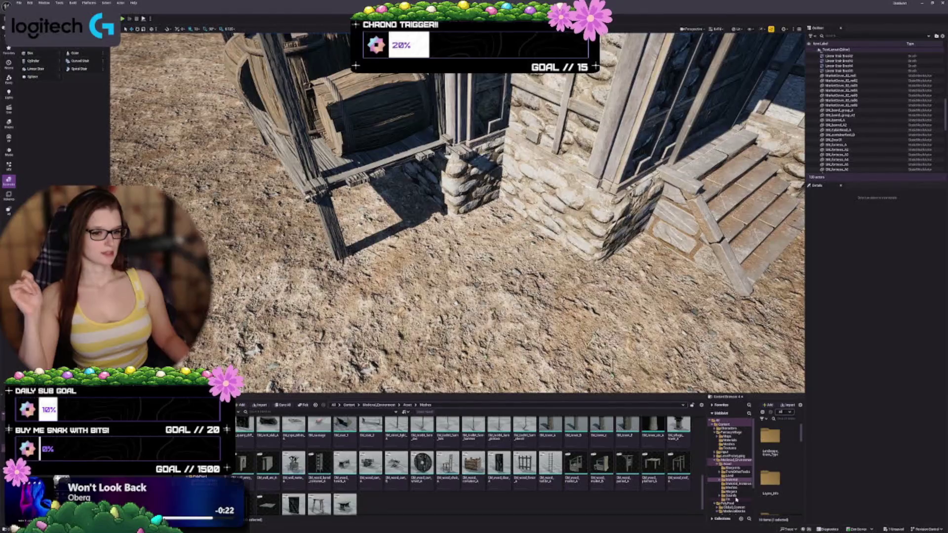
{"action": "scroll", "coordinate": [642, 481], "scroll_direction": "up", "scroll_amount": 2}
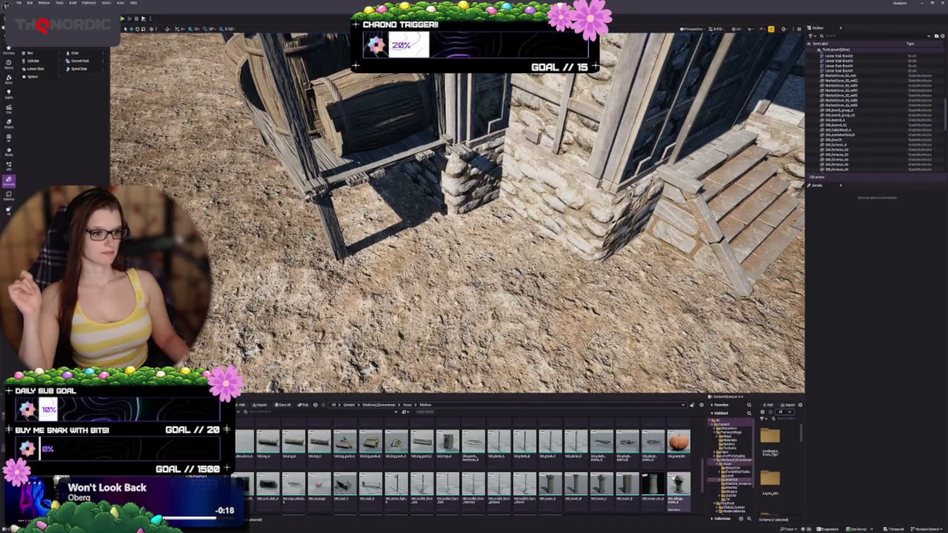
{"action": "scroll", "coordinate": [627, 479], "scroll_direction": "up", "scroll_amount": 2}
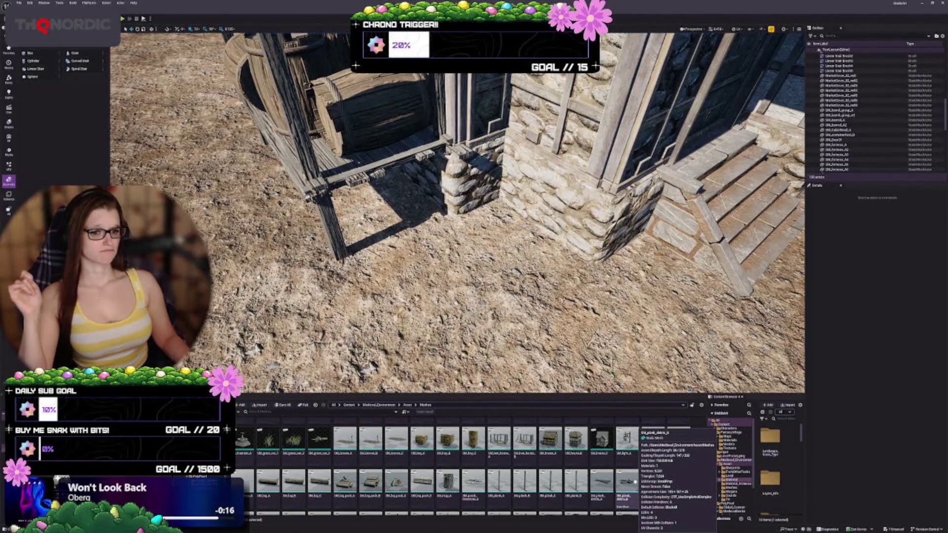
{"action": "scroll", "coordinate": [632, 480], "scroll_direction": "up", "scroll_amount": 2}
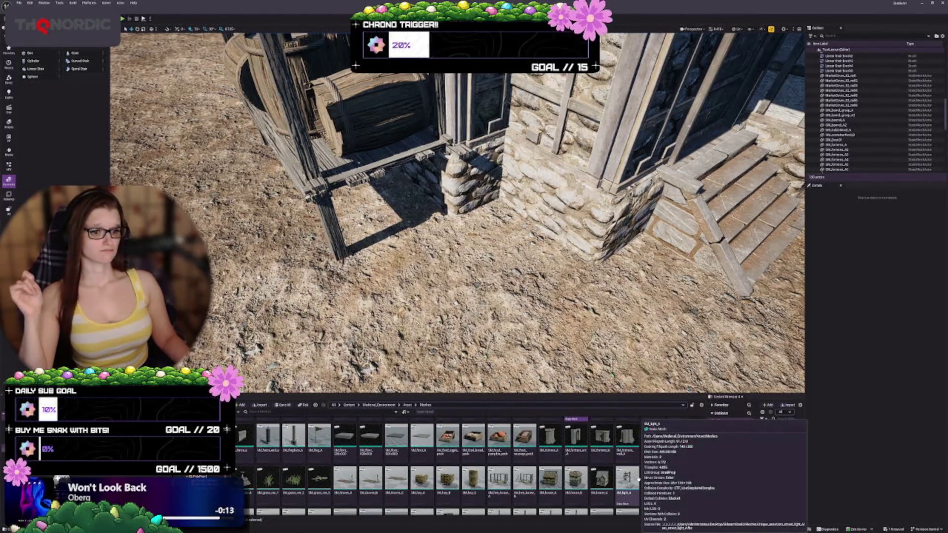
{"action": "scroll", "coordinate": [628, 478], "scroll_direction": "down", "scroll_amount": 10}
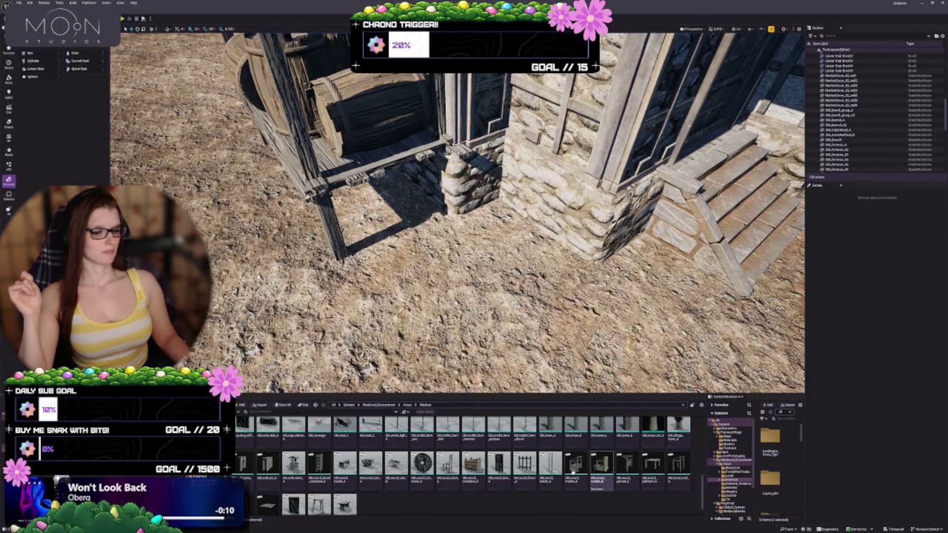
Step: Switch to the PolyPixel/MedievalDocks/Models folder and drag the small food stand into the scene
{"action": "mouse_move", "coordinate": [570, 470]}
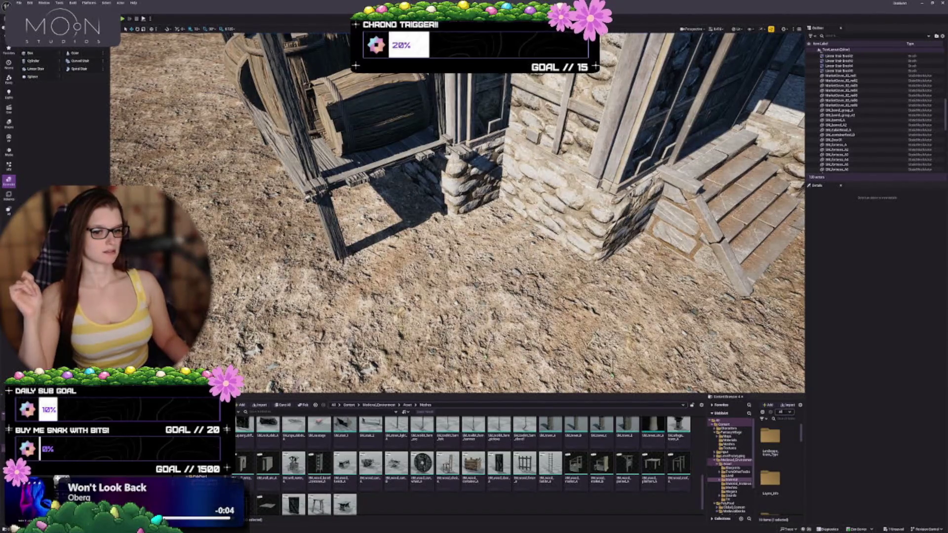
{"action": "key", "text": "alt+Left"}
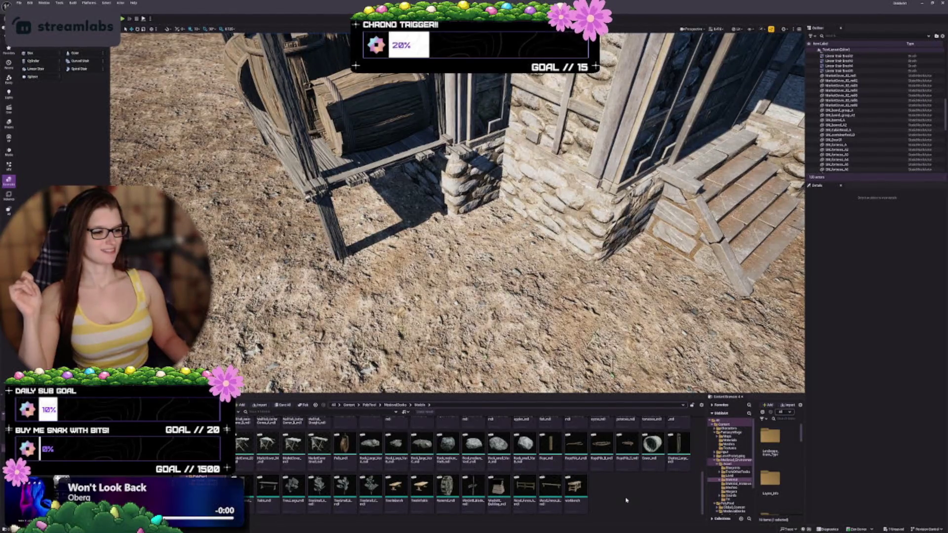
{"action": "scroll", "coordinate": [626, 501], "scroll_direction": "up", "scroll_amount": 1}
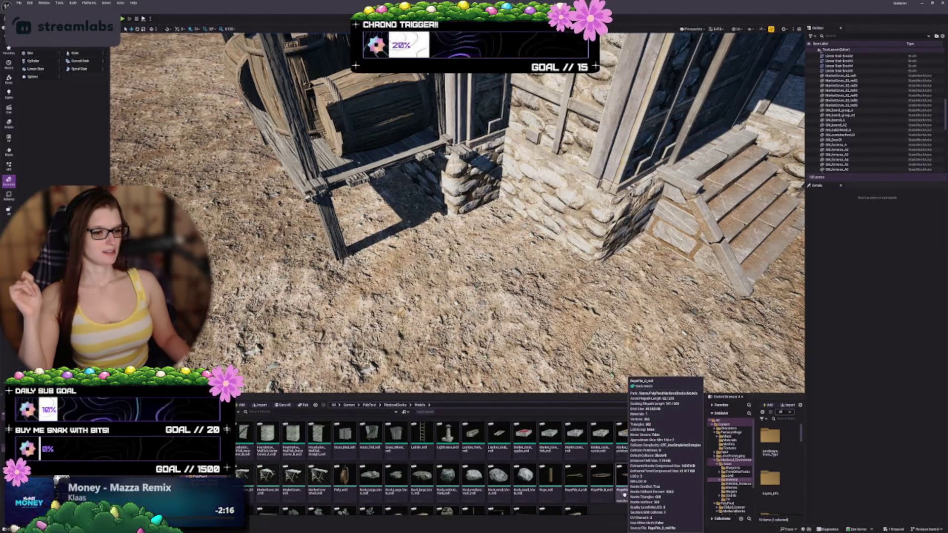
{"action": "scroll", "coordinate": [625, 489], "scroll_direction": "up", "scroll_amount": 1}
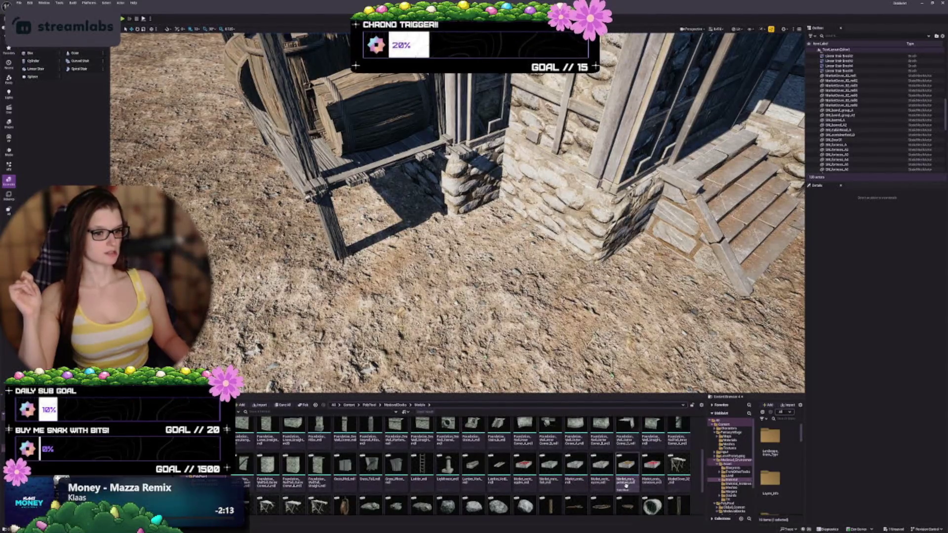
{"action": "scroll", "coordinate": [625, 485], "scroll_direction": "up", "scroll_amount": 2}
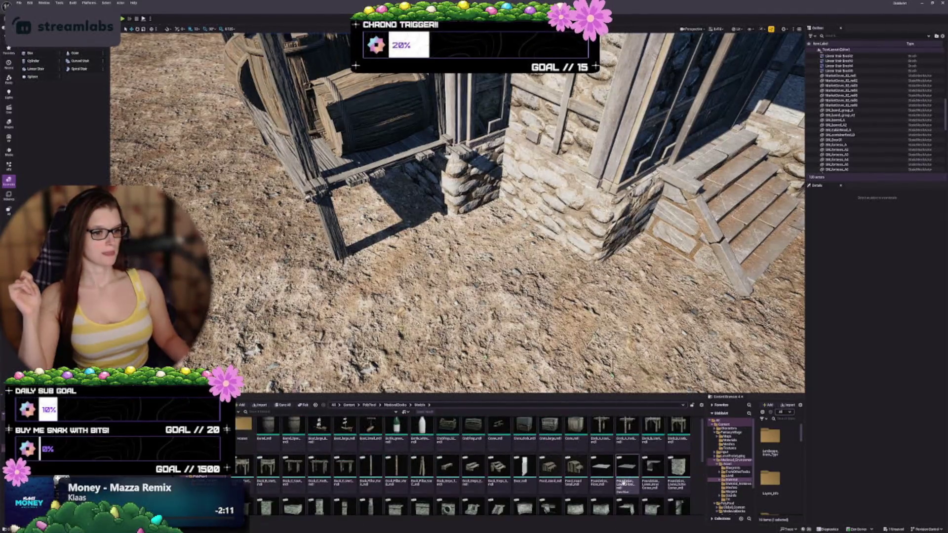
{"action": "left_click_drag", "start_coordinate": [576, 468], "coordinate": [423, 231]}
Step: Undo an accidental tilt of the stand and slide it toward the house wall
{"action": "key", "text": "e"}
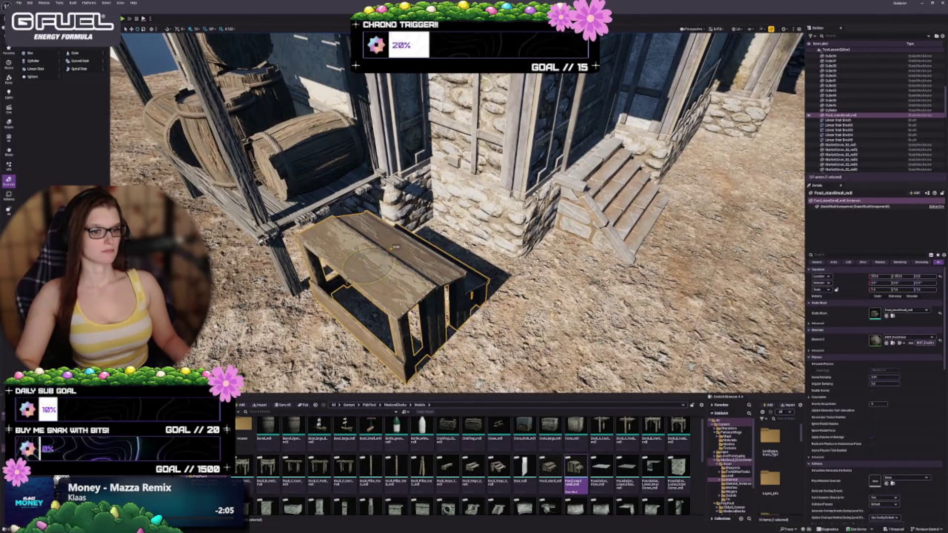
{"action": "left_click_drag", "start_coordinate": [376, 255], "coordinate": [391, 271]}
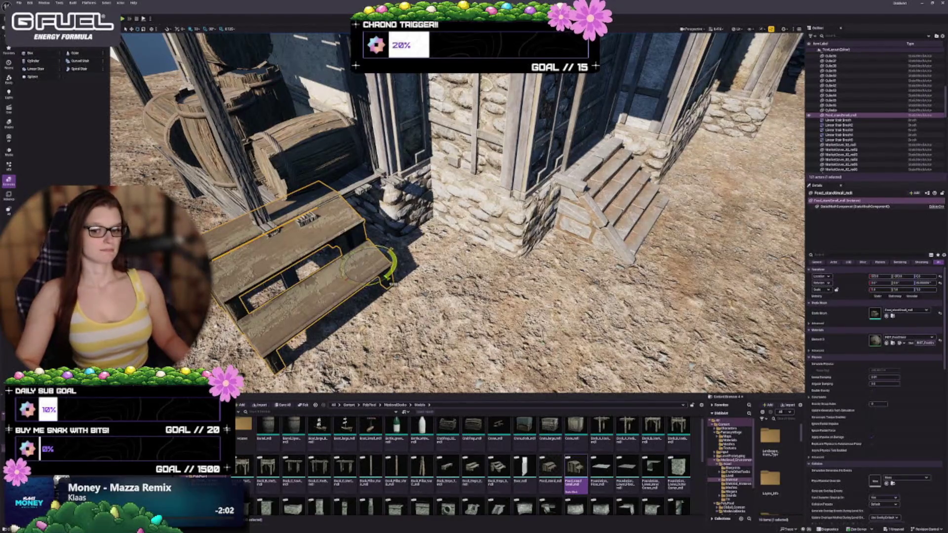
{"action": "left_click_drag", "start_coordinate": [390, 271], "coordinate": [393, 259]}
{"action": "key", "text": "ctrl+z"}
{"action": "key", "text": "w"}
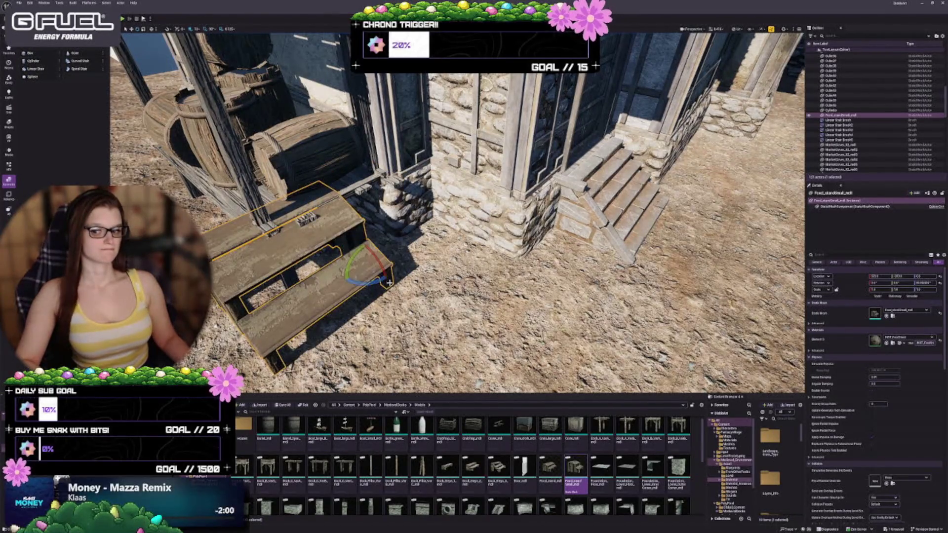
{"action": "left_click_drag", "start_coordinate": [377, 265], "coordinate": [445, 250]}
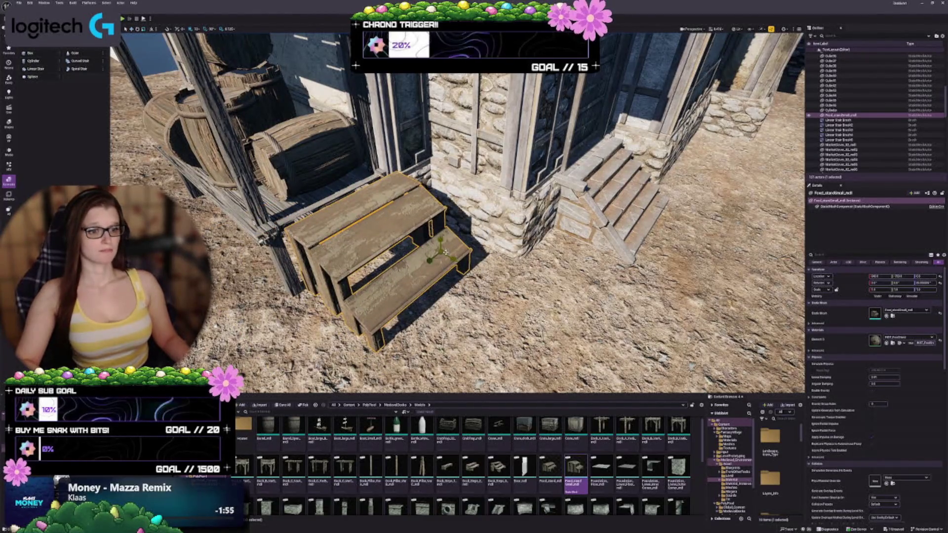
Step: Shrink the stand, enlarge it slightly, and nudge it into place beside the wall
{"action": "key", "text": "r"}
{"action": "mouse_move", "coordinate": [440, 252]}
{"action": "left_mouse_down"}
{"action": "mouse_move", "coordinate": [425, 257]}
{"action": "mouse_move", "coordinate": [444, 222]}
{"action": "left_mouse_up"}
{"action": "scroll", "coordinate": [444, 242], "scroll_direction": "up", "scroll_amount": 5}
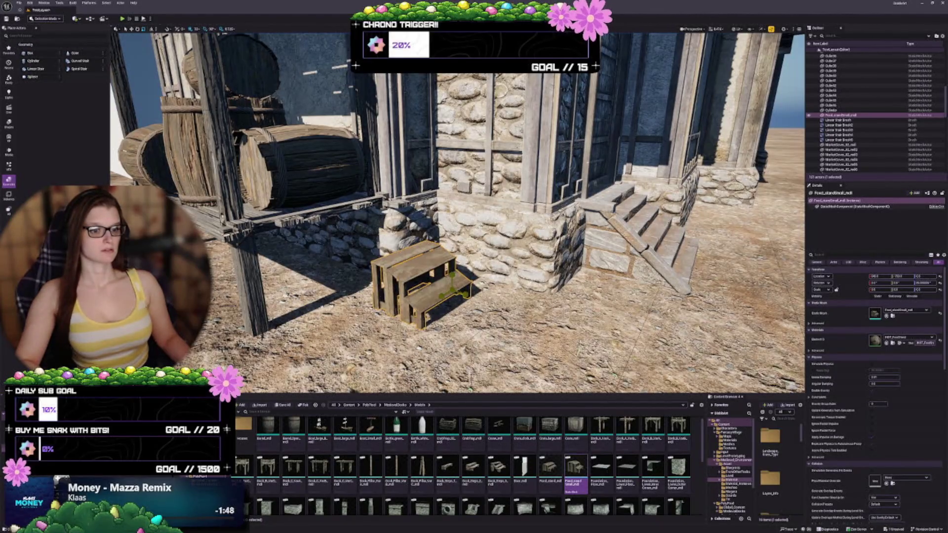
{"action": "mouse_move", "coordinate": [453, 291]}
{"action": "left_mouse_down"}
{"action": "mouse_move", "coordinate": [459, 284]}
{"action": "mouse_move", "coordinate": [415, 295]}
{"action": "mouse_move", "coordinate": [435, 274]}
{"action": "mouse_move", "coordinate": [416, 307]}
{"action": "left_mouse_up"}
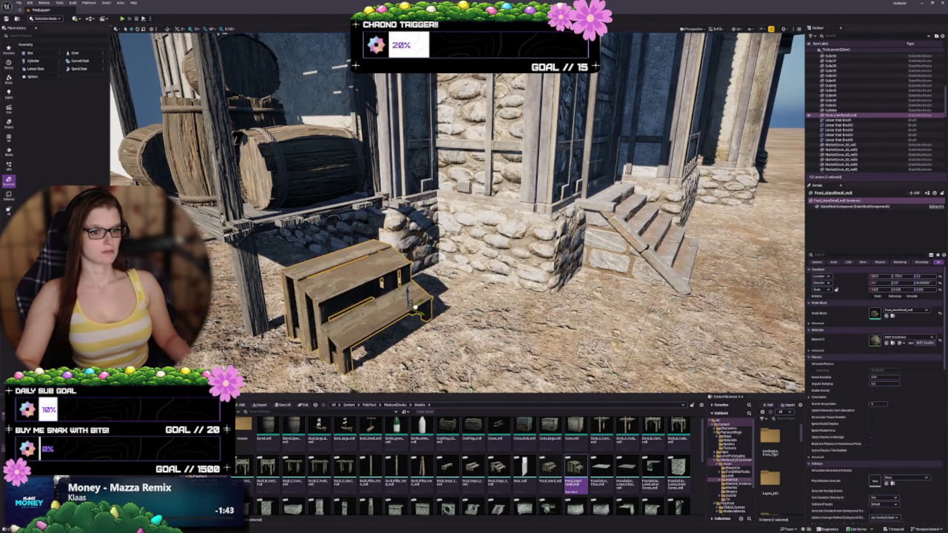
{"action": "scroll", "coordinate": [415, 307], "scroll_direction": "up", "scroll_amount": 5}
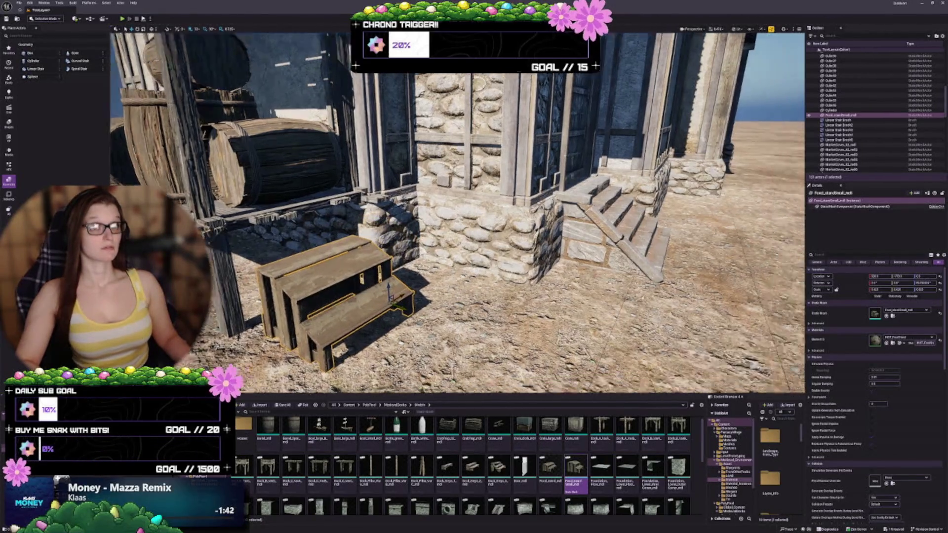
{"action": "mouse_move", "coordinate": [416, 307]}
{"action": "left_mouse_down"}
{"action": "mouse_move", "coordinate": [422, 383]}
{"action": "mouse_move", "coordinate": [410, 383]}
{"action": "mouse_move", "coordinate": [435, 383]}
{"action": "left_mouse_up"}
{"action": "mouse_move", "coordinate": [426, 227]}
{"action": "left_mouse_down"}
{"action": "mouse_move", "coordinate": [464, 197]}
{"action": "mouse_move", "coordinate": [445, 180]}
{"action": "mouse_move", "coordinate": [443, 238]}
{"action": "left_mouse_up"}
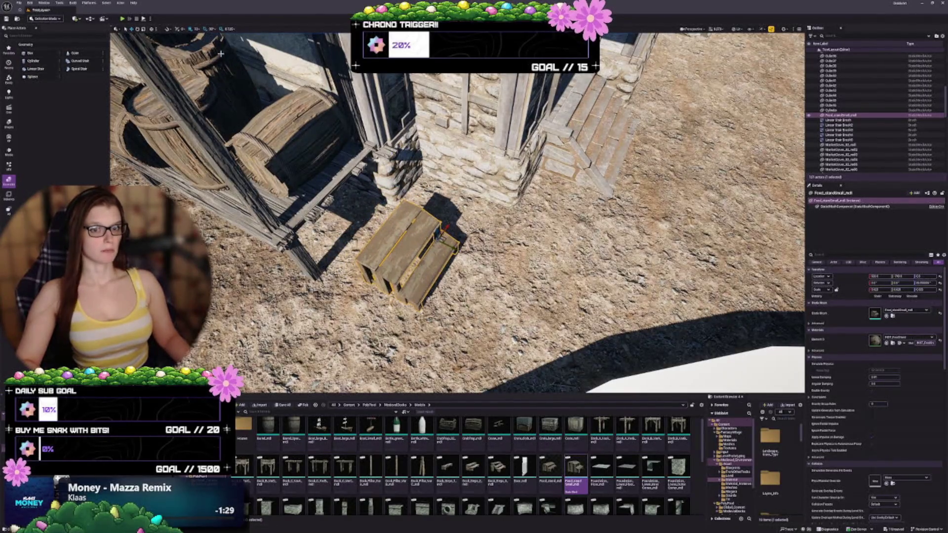
Step: Change the rotation snap increment, turn the stand about its vertical axis, and duplicate it alongside
{"action": "left_click", "coordinate": [212, 29]}
{"action": "left_click", "coordinate": [227, 45]}
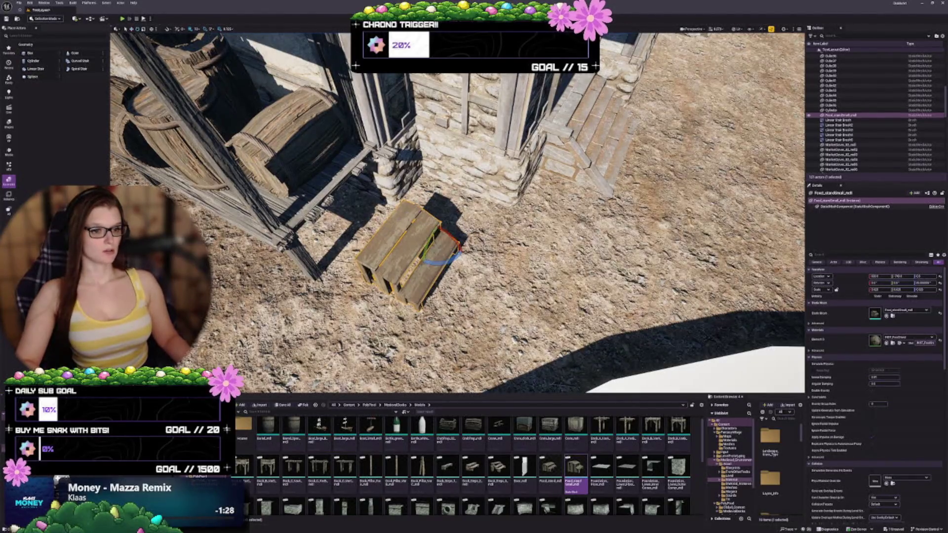
{"action": "mouse_move", "coordinate": [446, 260]}
{"action": "left_mouse_down"}
{"action": "mouse_move", "coordinate": [417, 235]}
{"action": "mouse_move", "coordinate": [413, 242]}
{"action": "mouse_move", "coordinate": [429, 209]}
{"action": "mouse_move", "coordinate": [423, 233]}
{"action": "left_mouse_up"}
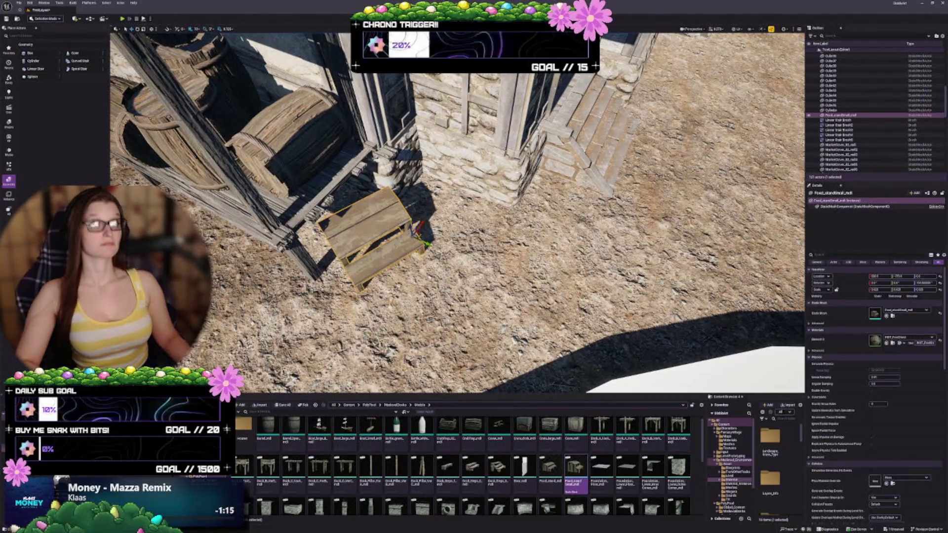
{"action": "mouse_move", "coordinate": [474, 257]}
{"action": "left_mouse_down"}
{"action": "mouse_move", "coordinate": [493, 277]}
{"action": "mouse_move", "coordinate": [484, 267]}
{"action": "left_mouse_up"}
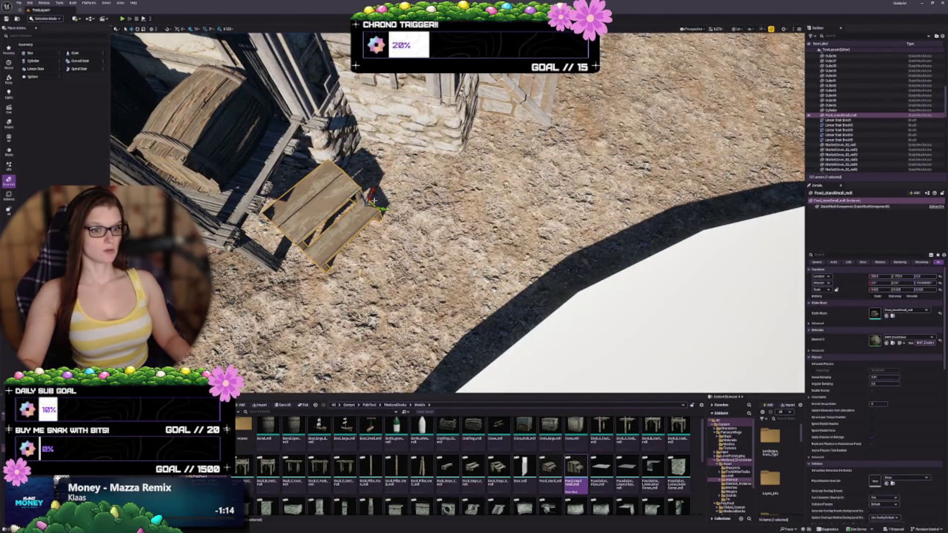
{"action": "mouse_move", "coordinate": [372, 200]}
{"action": "left_mouse_down"}
{"action": "mouse_move", "coordinate": [423, 160]}
{"action": "mouse_move", "coordinate": [481, 168]}
{"action": "left_mouse_up"}
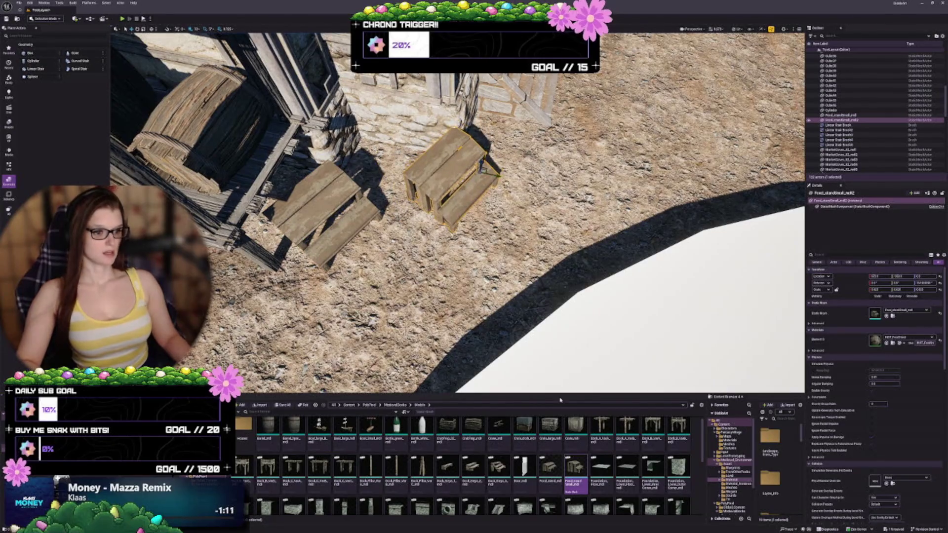
Step: Swap the copy's mesh to Food_stand and slide the larger stand left toward the wall
{"action": "left_click", "coordinate": [550, 467]}
{"action": "left_click", "coordinate": [886, 316]}
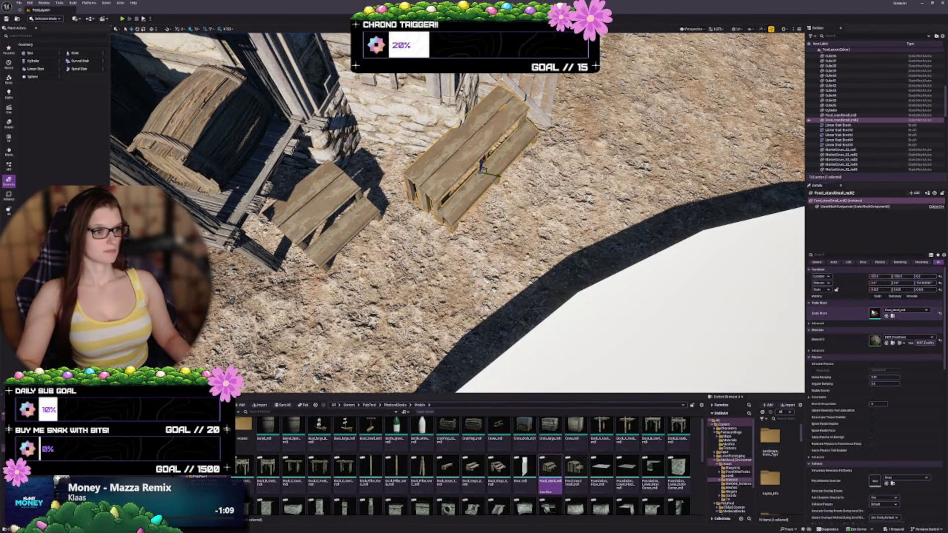
{"action": "key", "text": "w"}
{"action": "left_click_drag", "start_coordinate": [496, 184], "coordinate": [409, 186]}
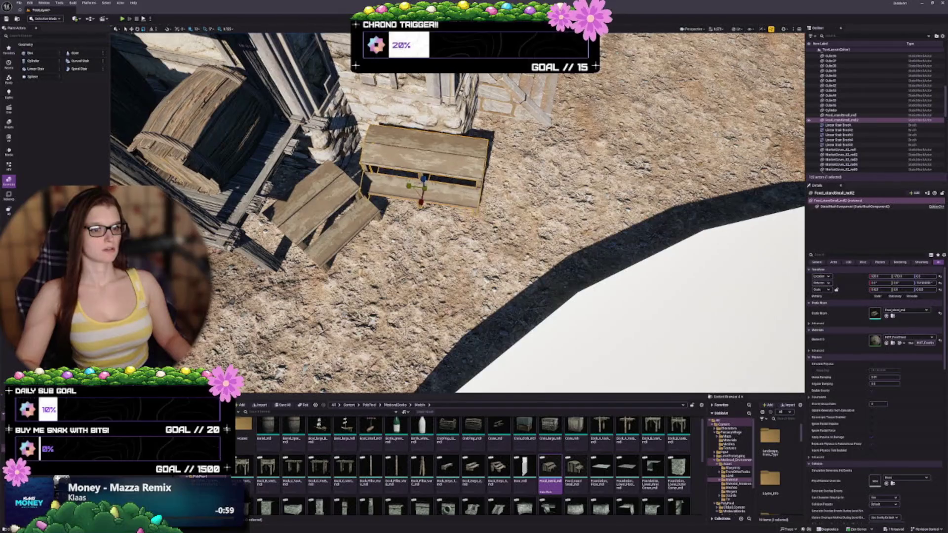
{"action": "scroll", "coordinate": [314, 178], "scroll_direction": "up", "scroll_amount": 5}
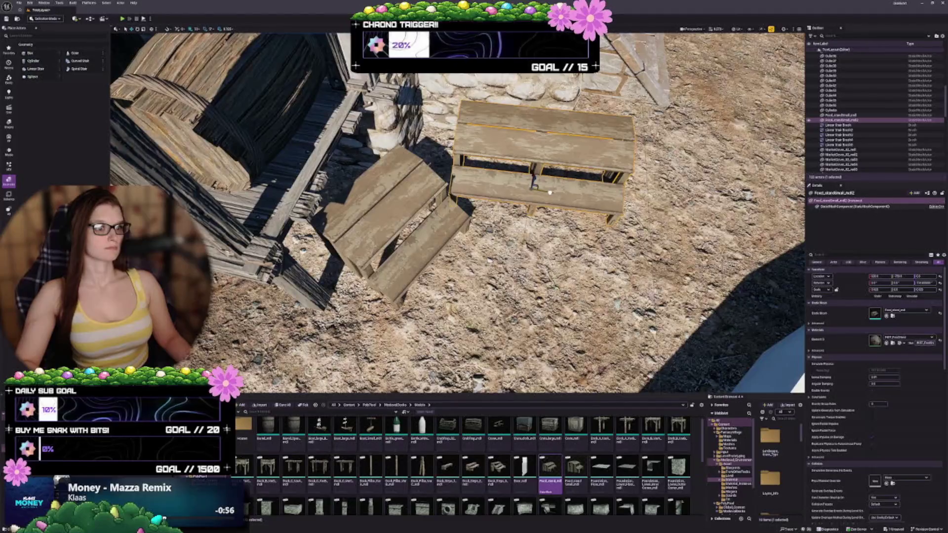
{"action": "key", "text": "f"}
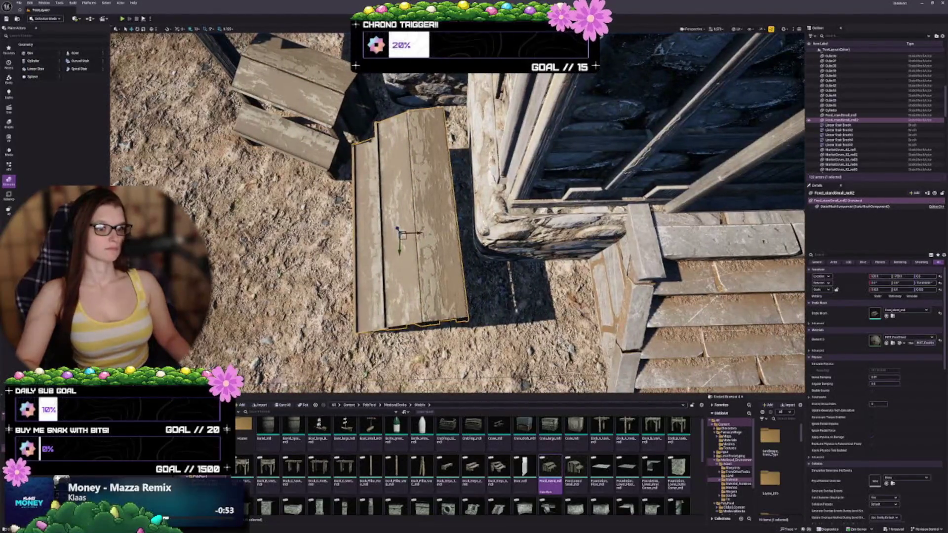
{"action": "left_click_drag", "start_coordinate": [400, 232], "coordinate": [430, 231]}
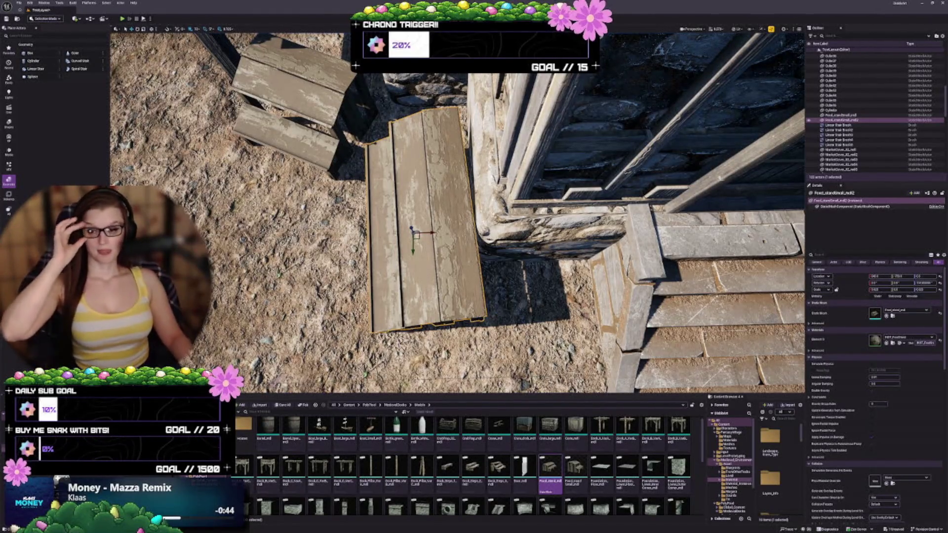
{"action": "mouse_move", "coordinate": [456, 212]}
{"action": "left_mouse_down"}
{"action": "mouse_move", "coordinate": [538, 192]}
{"action": "mouse_move", "coordinate": [487, 209]}
{"action": "mouse_move", "coordinate": [531, 202]}
{"action": "left_mouse_up"}
Step: Move the smaller stand up toward the wall and angle the larger stand slightly beside it
{"action": "left_click", "coordinate": [385, 252]}
{"action": "mouse_move", "coordinate": [464, 256]}
{"action": "left_mouse_down"}
{"action": "mouse_move", "coordinate": [476, 259]}
{"action": "mouse_move", "coordinate": [449, 283]}
{"action": "left_mouse_up"}
{"action": "key", "text": "w"}
{"action": "mouse_move", "coordinate": [451, 250]}
{"action": "left_mouse_down"}
{"action": "mouse_move", "coordinate": [453, 224]}
{"action": "mouse_move", "coordinate": [469, 228]}
{"action": "left_mouse_up"}
{"action": "left_click", "coordinate": [548, 232]}
{"action": "key", "text": "e"}
{"action": "left_click_drag", "start_coordinate": [558, 252], "coordinate": [552, 262]}
{"action": "key", "text": "Escape"}
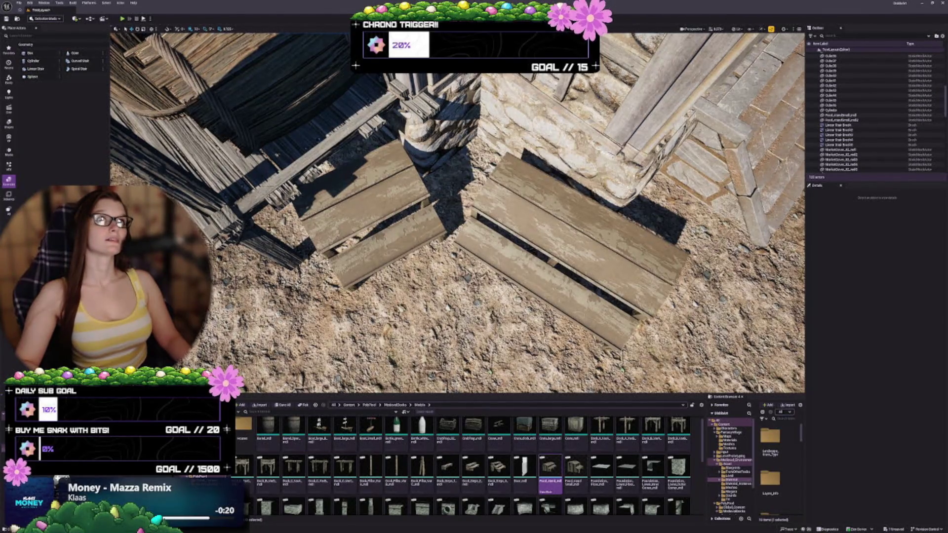
Step: Move the left wooden step stand over next to the other stand
{"action": "scroll", "coordinate": [458, 213], "scroll_direction": "down", "scroll_amount": 5}
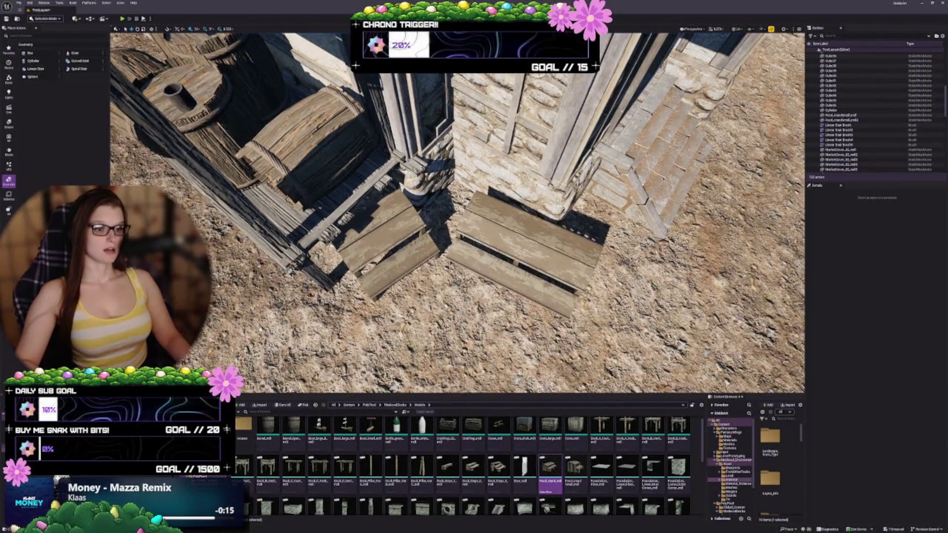
{"action": "scroll", "coordinate": [457, 213], "scroll_direction": "up", "scroll_amount": 4}
{"action": "scroll", "coordinate": [457, 212], "scroll_direction": "up", "scroll_amount": 2}
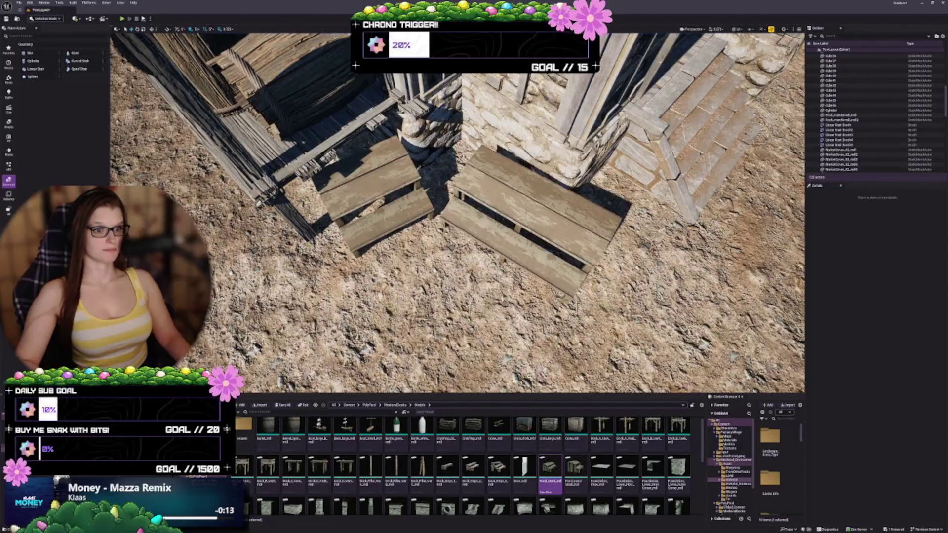
{"action": "left_click", "coordinate": [458, 212]}
{"action": "left_click", "coordinate": [385, 198]}
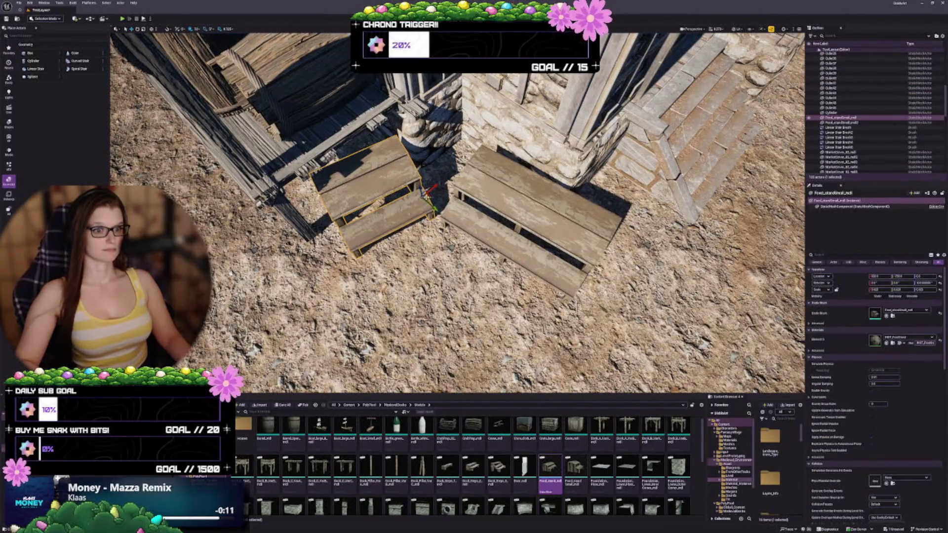
{"action": "mouse_move", "coordinate": [429, 197]}
{"action": "left_mouse_down"}
{"action": "mouse_move", "coordinate": [637, 303]}
{"action": "mouse_move", "coordinate": [665, 303]}
{"action": "left_mouse_up"}
Step: Bring the other stand up-left toward the house wall, snap it onto the ground, and turn it slightly
{"action": "left_click", "coordinate": [537, 242]}
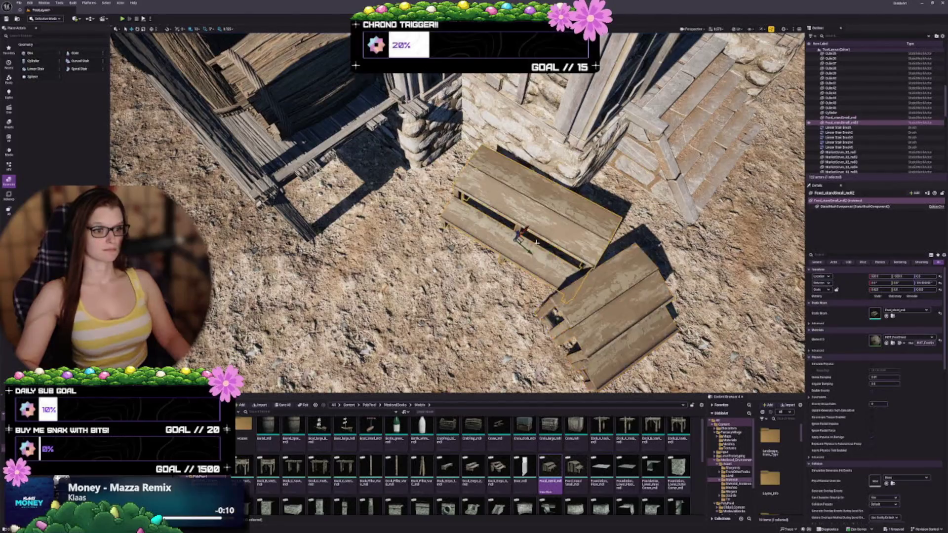
{"action": "mouse_move", "coordinate": [518, 236]}
{"action": "left_mouse_down"}
{"action": "mouse_move", "coordinate": [387, 238]}
{"action": "mouse_move", "coordinate": [407, 195]}
{"action": "mouse_move", "coordinate": [413, 202]}
{"action": "mouse_move", "coordinate": [395, 188]}
{"action": "mouse_move", "coordinate": [368, 190]}
{"action": "mouse_move", "coordinate": [401, 195]}
{"action": "left_mouse_up"}
{"action": "key", "text": "e"}
{"action": "key", "text": "w"}
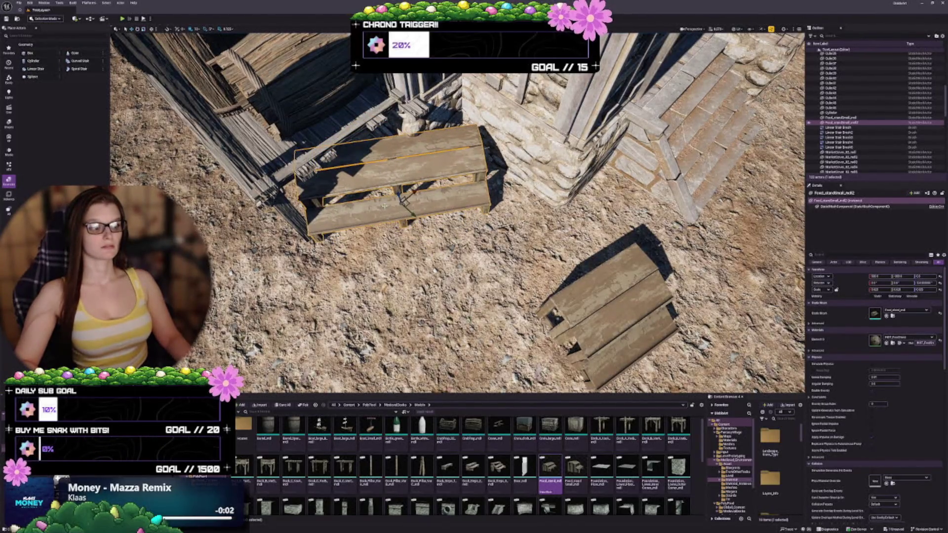
{"action": "mouse_move", "coordinate": [409, 208]}
{"action": "left_mouse_down"}
{"action": "mouse_move", "coordinate": [398, 231]}
{"action": "mouse_move", "coordinate": [419, 209]}
{"action": "mouse_move", "coordinate": [408, 249]}
{"action": "mouse_move", "coordinate": [413, 239]}
{"action": "left_mouse_up"}
{"action": "key", "text": "e"}
{"action": "key", "text": "w"}
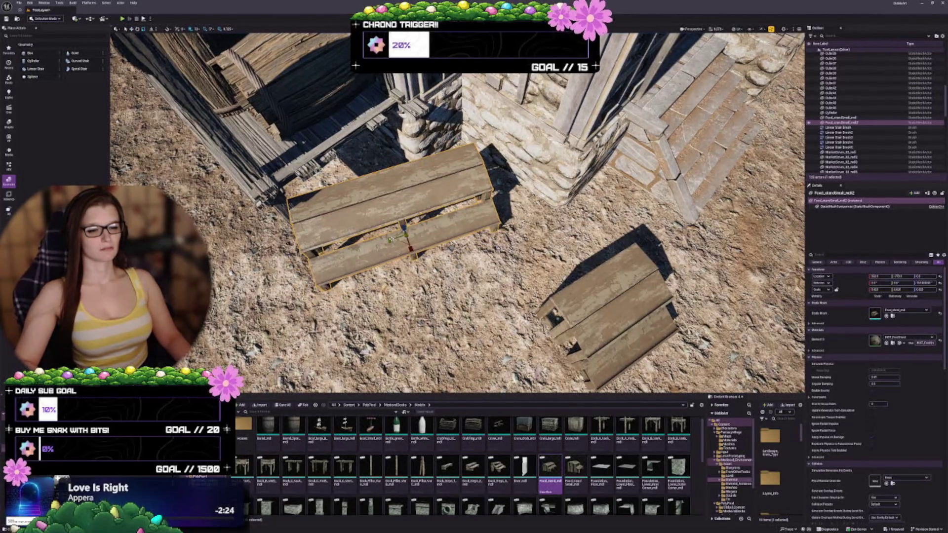
{"action": "key", "text": "End"}
{"action": "key", "text": "e"}
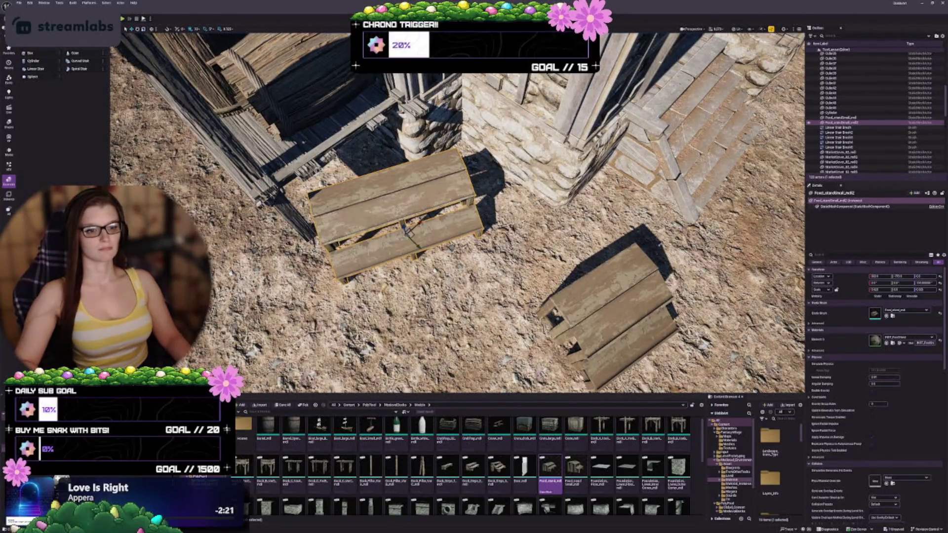
{"action": "left_click_drag", "start_coordinate": [411, 235], "coordinate": [407, 238]}
Step: Rotate the right stand about 60° clockwise and nudge it slightly down-right
{"action": "left_click", "coordinate": [642, 311]}
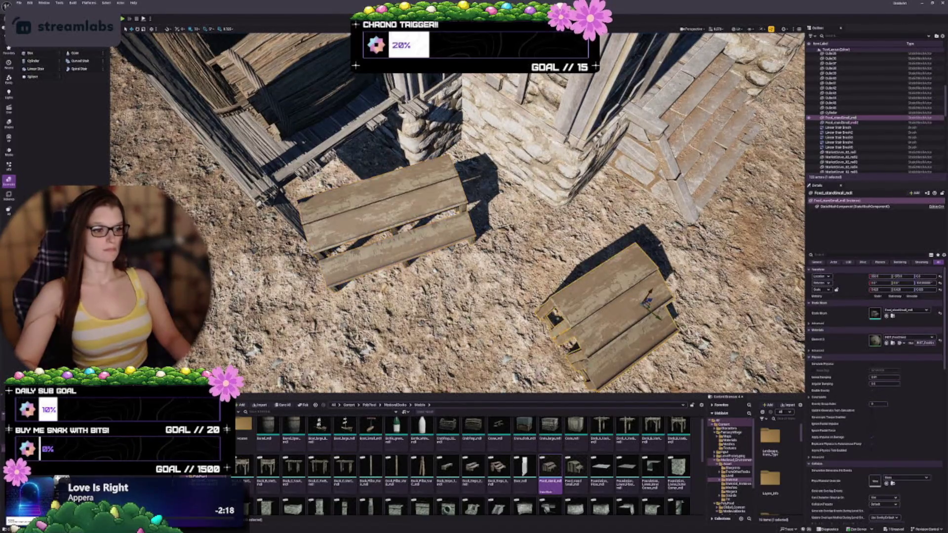
{"action": "mouse_move", "coordinate": [634, 321]}
{"action": "left_mouse_down"}
{"action": "mouse_move", "coordinate": [674, 313]}
{"action": "mouse_move", "coordinate": [657, 316]}
{"action": "mouse_move", "coordinate": [567, 254]}
{"action": "mouse_move", "coordinate": [576, 260]}
{"action": "left_mouse_up"}
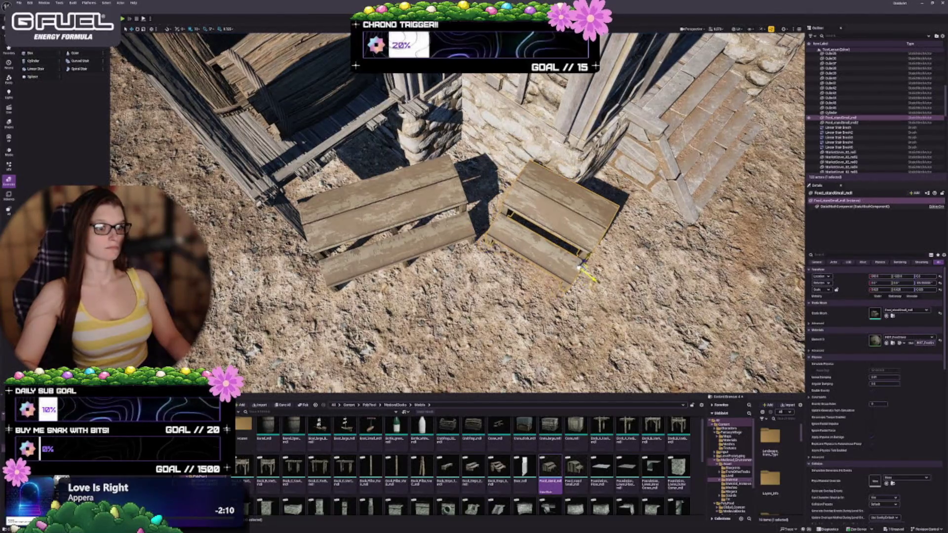
{"action": "mouse_move", "coordinate": [575, 260]}
{"action": "left_mouse_down"}
{"action": "mouse_move", "coordinate": [585, 269]}
{"action": "mouse_move", "coordinate": [509, 267]}
{"action": "left_mouse_up"}
{"action": "key", "text": "Escape"}
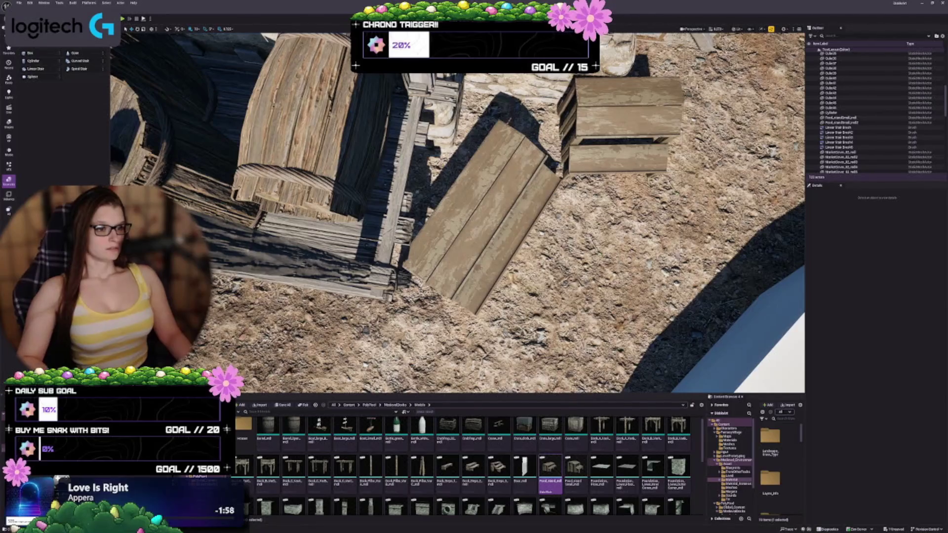
Step: Try shifting the stacked crate and plank, then undo to leave them in place
{"action": "left_click", "coordinate": [565, 141]}
{"action": "left_click", "coordinate": [489, 222], "text": "ctrl"}
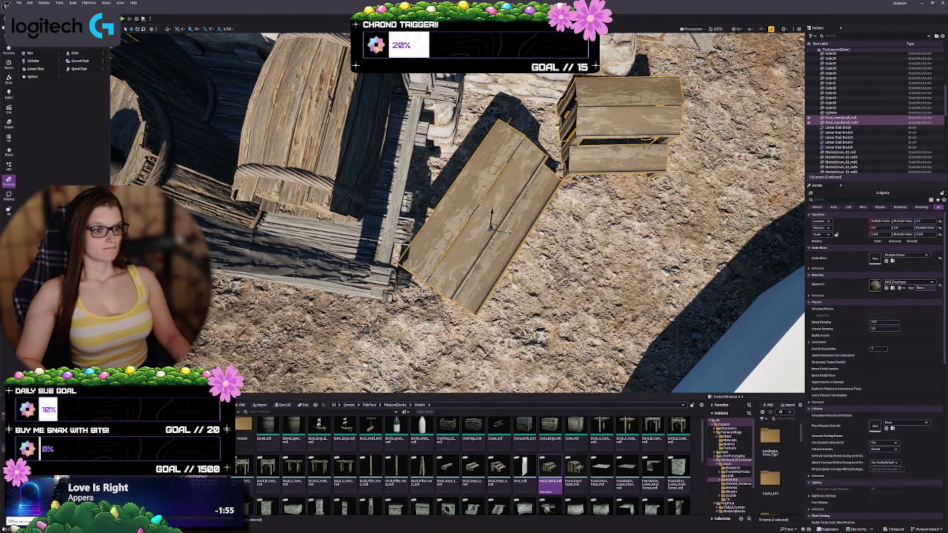
{"action": "mouse_move", "coordinate": [492, 227]}
{"action": "left_mouse_down"}
{"action": "mouse_move", "coordinate": [480, 225]}
{"action": "mouse_move", "coordinate": [553, 231]}
{"action": "left_mouse_up"}
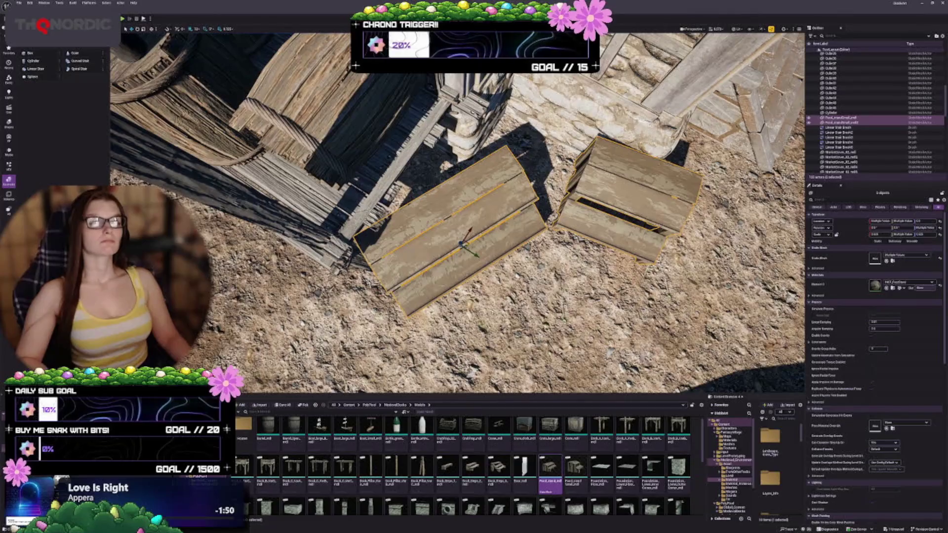
{"action": "key", "text": "ctrl+z"}
{"action": "key", "text": "Escape"}
Step: Select the left wooden stand and open the viewport's transform mode options
{"action": "left_click_drag", "start_coordinate": [457, 212], "coordinate": [447, 326]}
{"action": "left_click", "coordinate": [432, 208]}
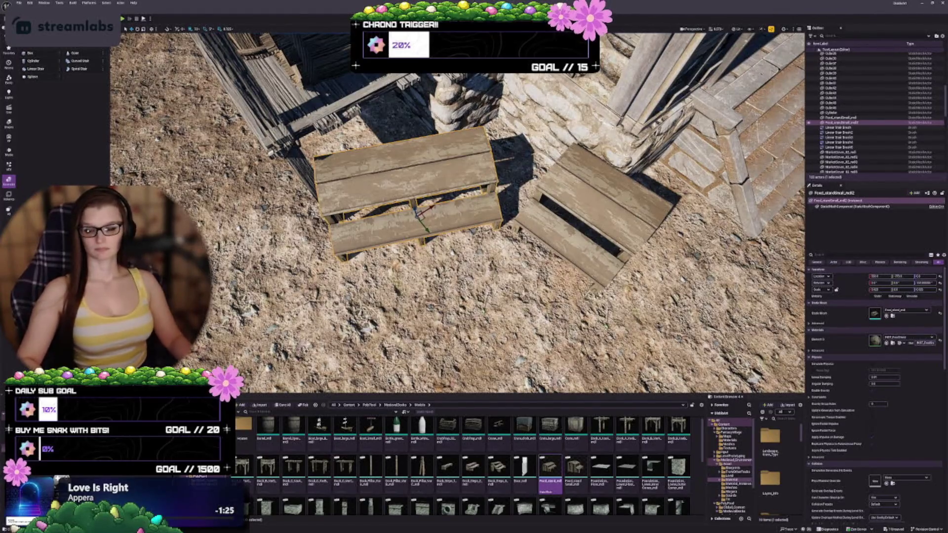
{"action": "key", "text": "Down"}
{"action": "key", "text": "Up"}
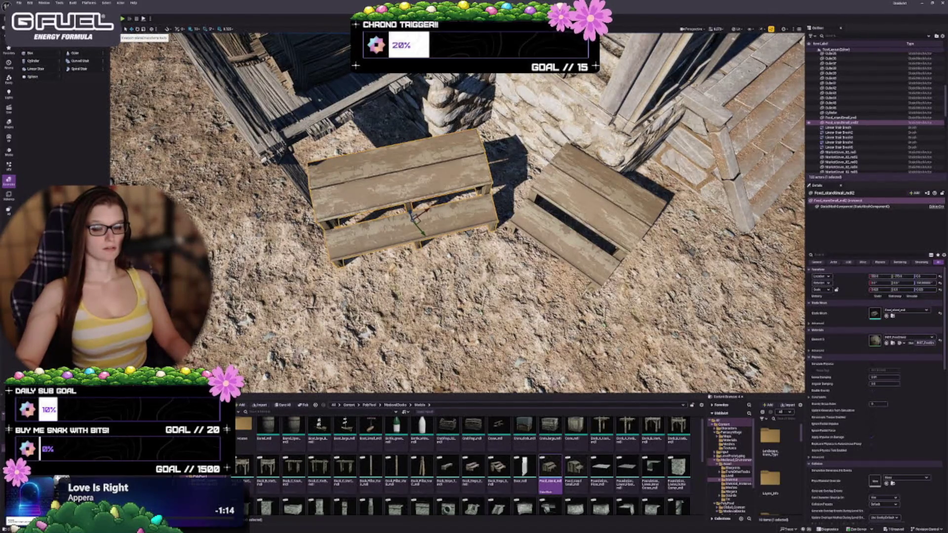
{"action": "left_click", "coordinate": [125, 28]}
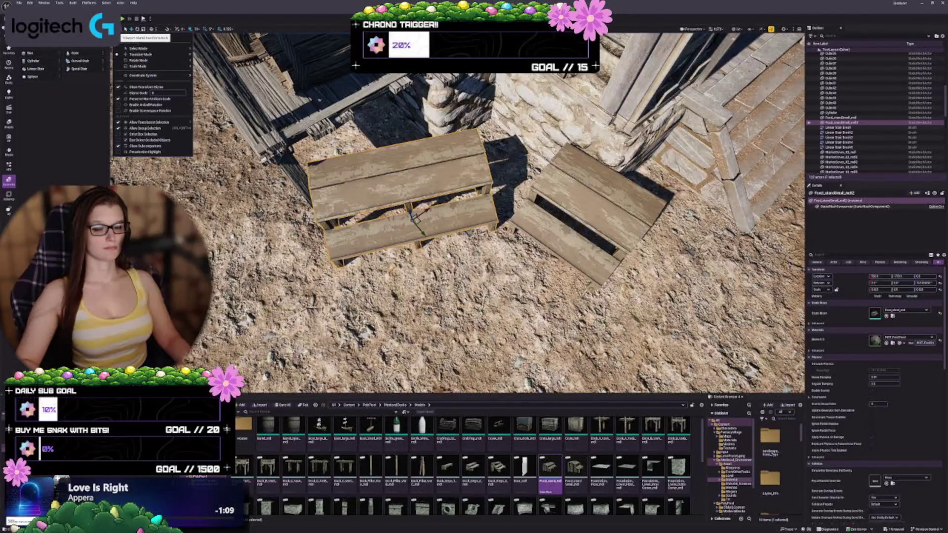
Step: Switch the transform coordinate system to World Space
{"action": "mouse_move", "coordinate": [138, 75]}
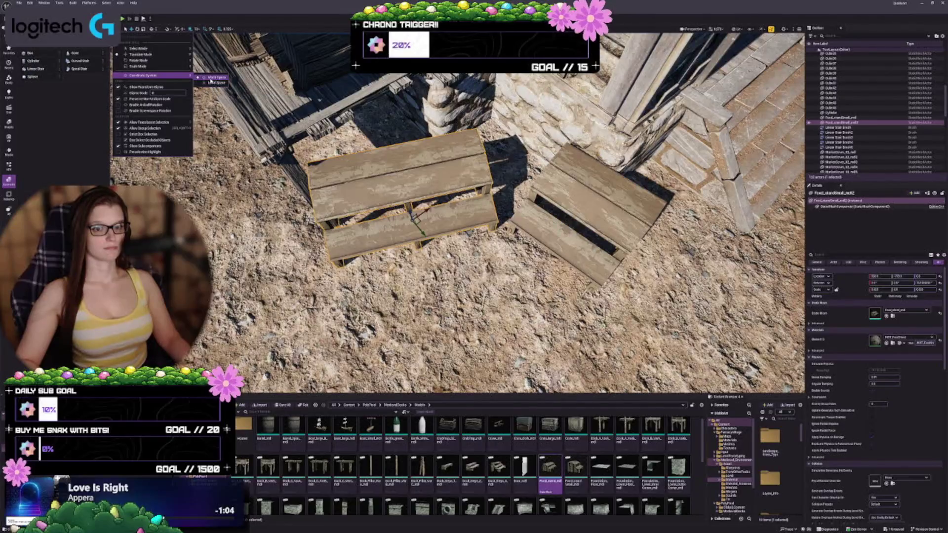
{"action": "left_click", "coordinate": [211, 78]}
{"action": "left_click_drag", "start_coordinate": [457, 213], "coordinate": [458, 184]}
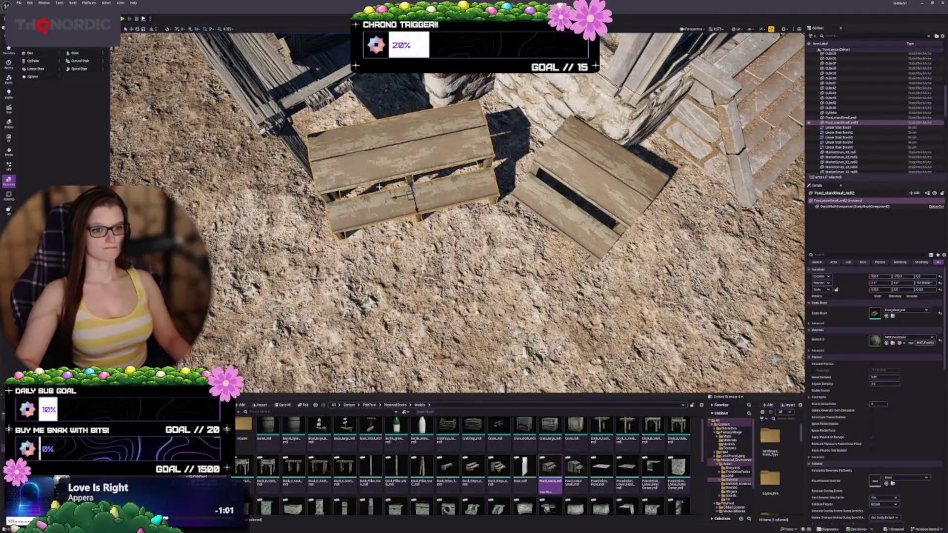
Step: Bring up the left stand's context actions and dismiss them without choosing anything
{"action": "right_click", "coordinate": [383, 175]}
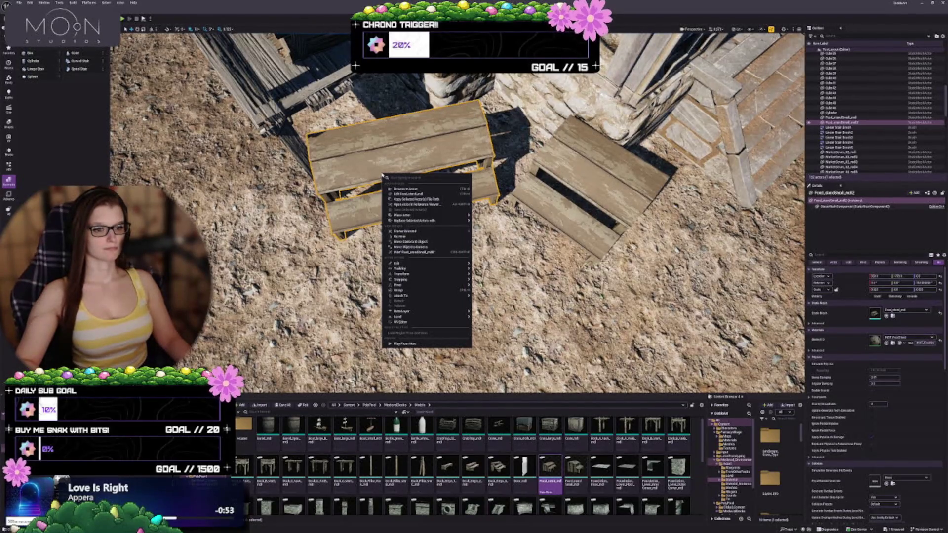
{"action": "mouse_move", "coordinate": [424, 274]}
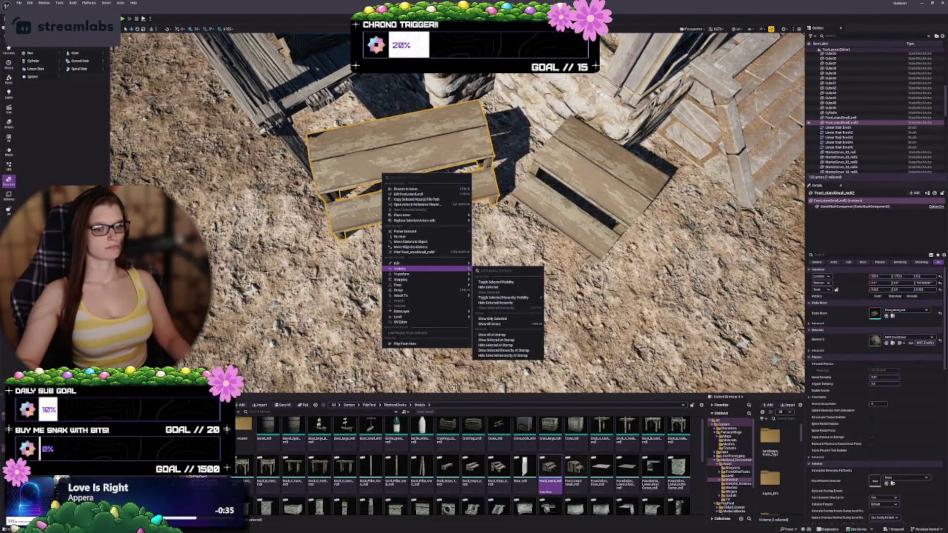
{"action": "left_click_drag", "start_coordinate": [266, 272], "coordinate": [279, 281]}
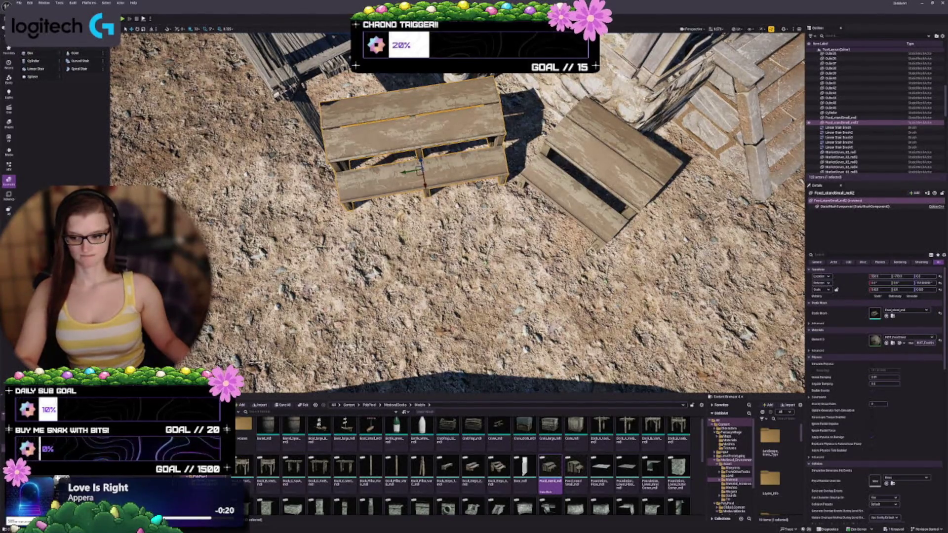
{"action": "left_click_drag", "start_coordinate": [444, 247], "coordinate": [444, 213]}
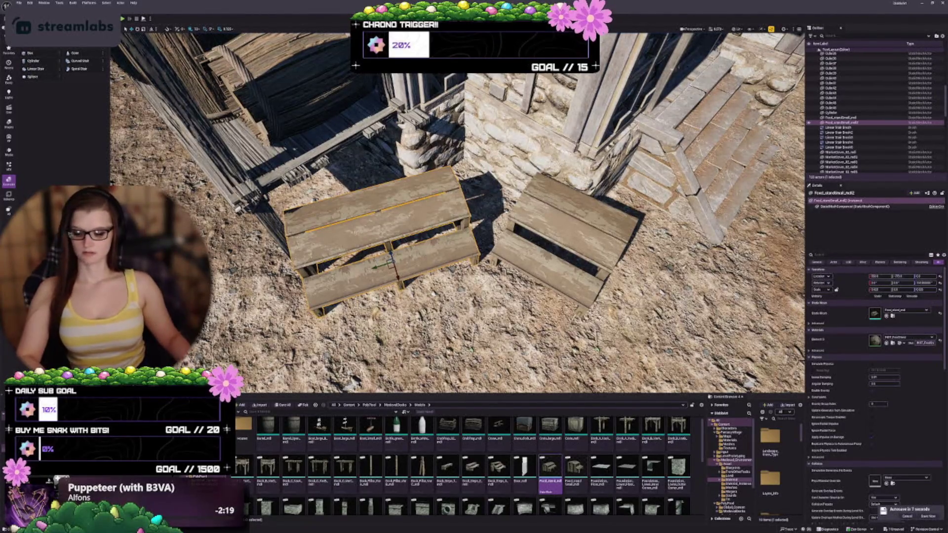
{"action": "key", "text": "Up"}
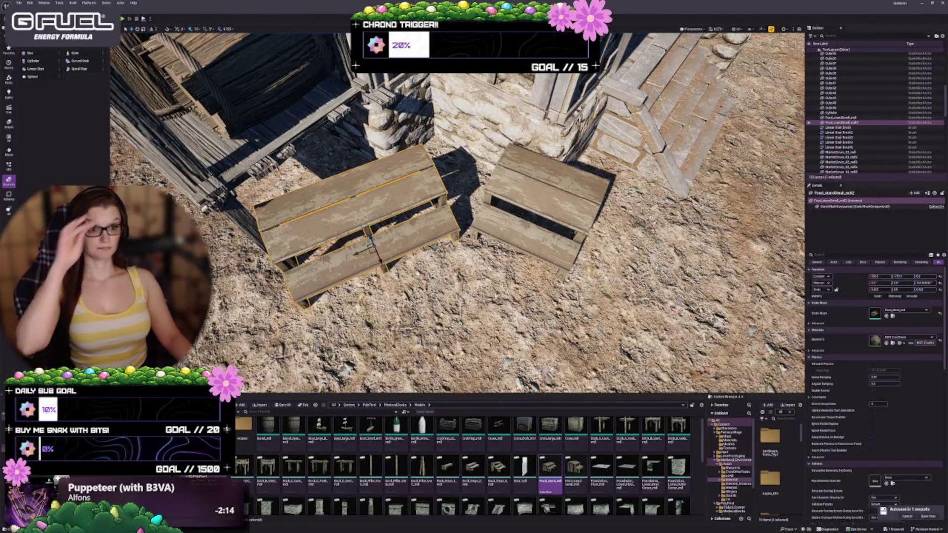
{"action": "key", "text": "Down"}
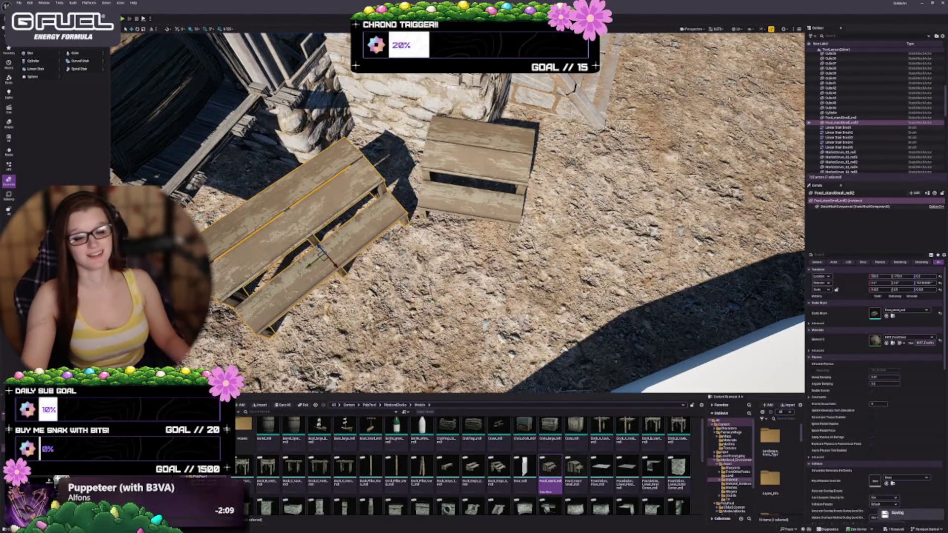
{"action": "key", "text": "Up"}
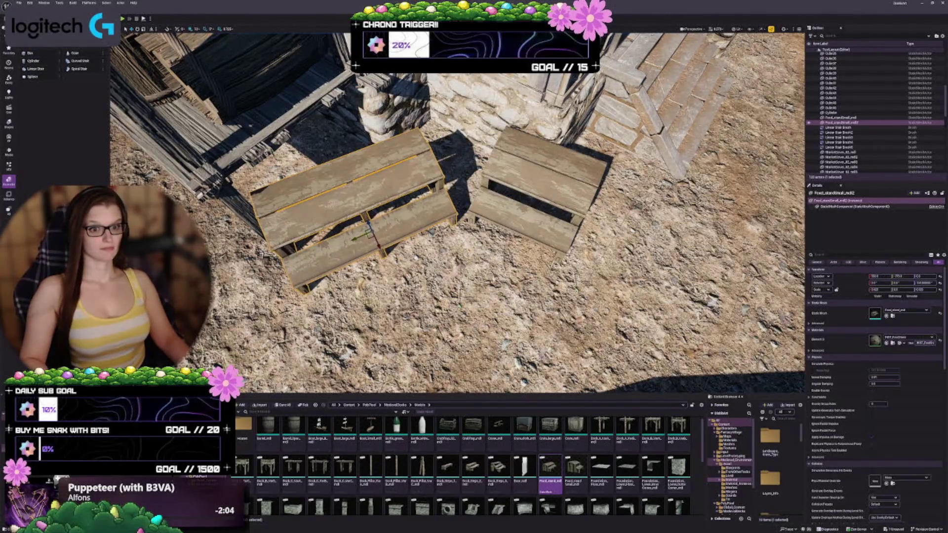
{"action": "key", "text": "Up"}
{"action": "key", "text": "Left"}
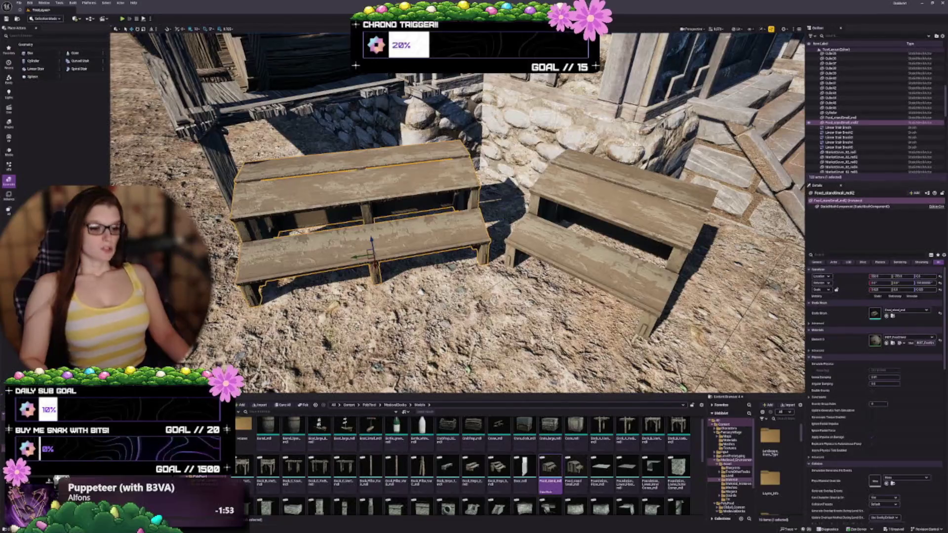
Step: Scroll to the end of the Meshes folder and select the Table static mesh
{"action": "scroll", "coordinate": [544, 471], "scroll_direction": "down", "scroll_amount": 1}
{"action": "scroll", "coordinate": [543, 472], "scroll_direction": "down", "scroll_amount": 3}
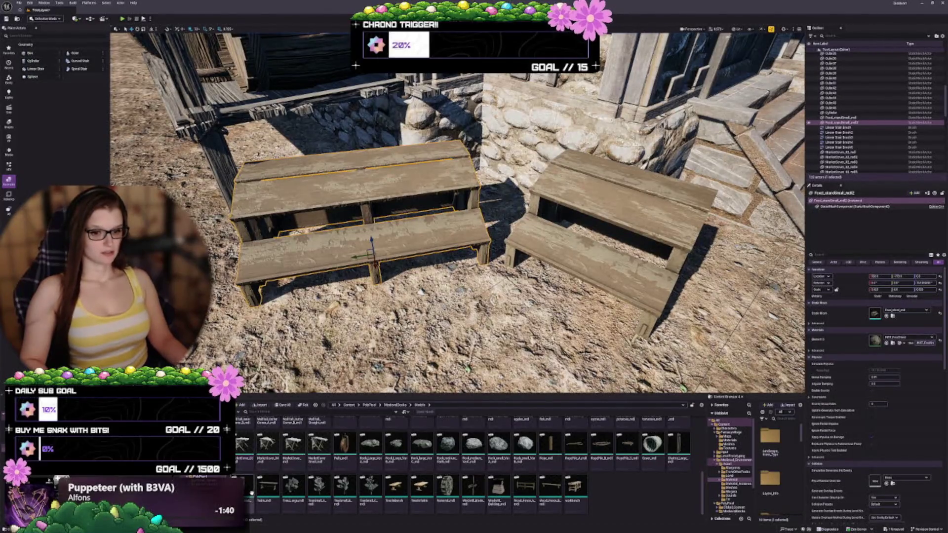
{"action": "left_click", "coordinate": [267, 492]}
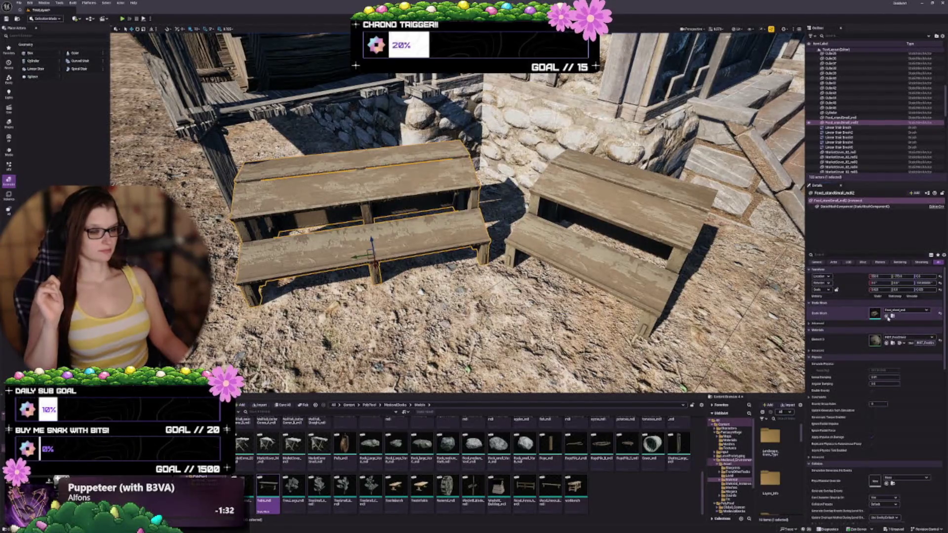
Step: Replace the stand's mesh with the Table and turn it about 90° to sit crosswise
{"action": "left_click", "coordinate": [886, 317]}
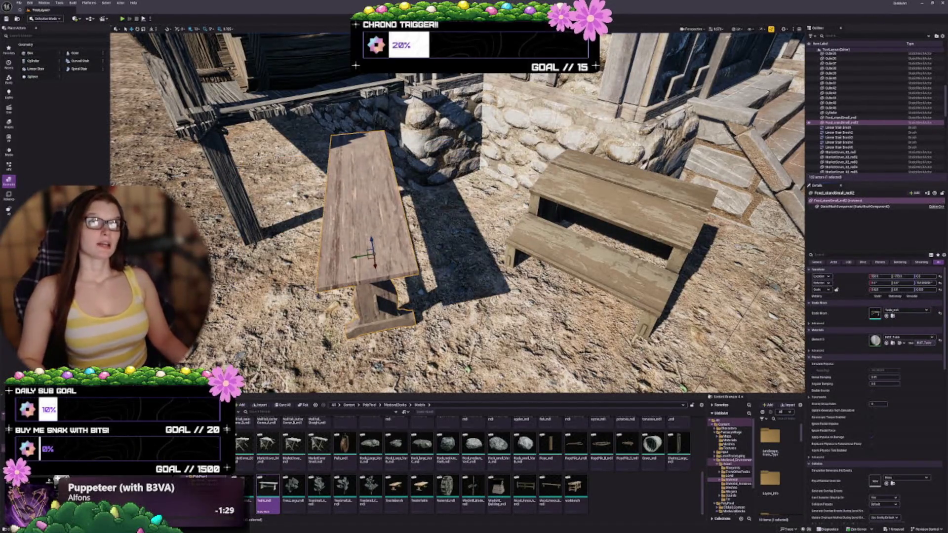
{"action": "key", "text": "e"}
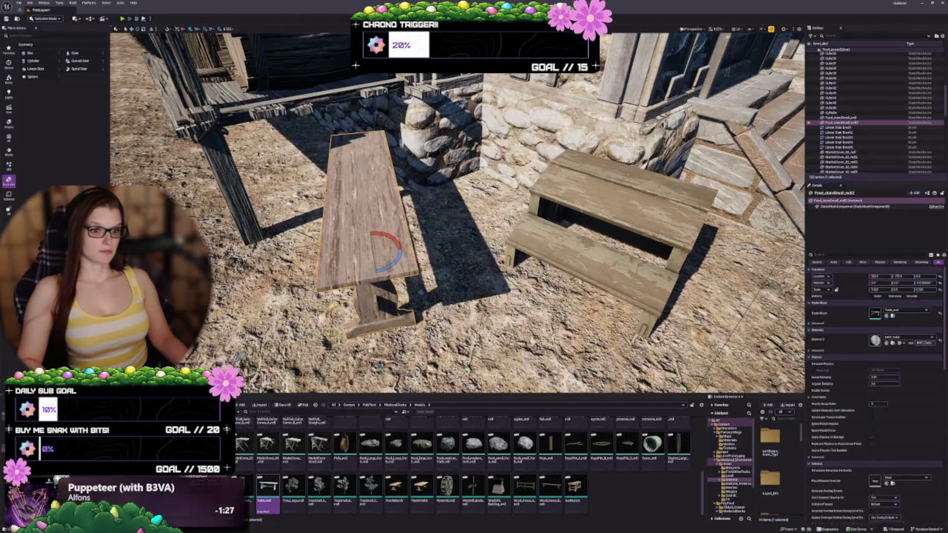
{"action": "mouse_move", "coordinate": [390, 267]}
{"action": "left_mouse_down"}
{"action": "mouse_move", "coordinate": [350, 267]}
{"action": "mouse_move", "coordinate": [428, 206]}
{"action": "left_mouse_up"}
Step: Try the workbench mesh on the plank, undo it, and apply TrestleBench instead
{"action": "left_click", "coordinate": [575, 487]}
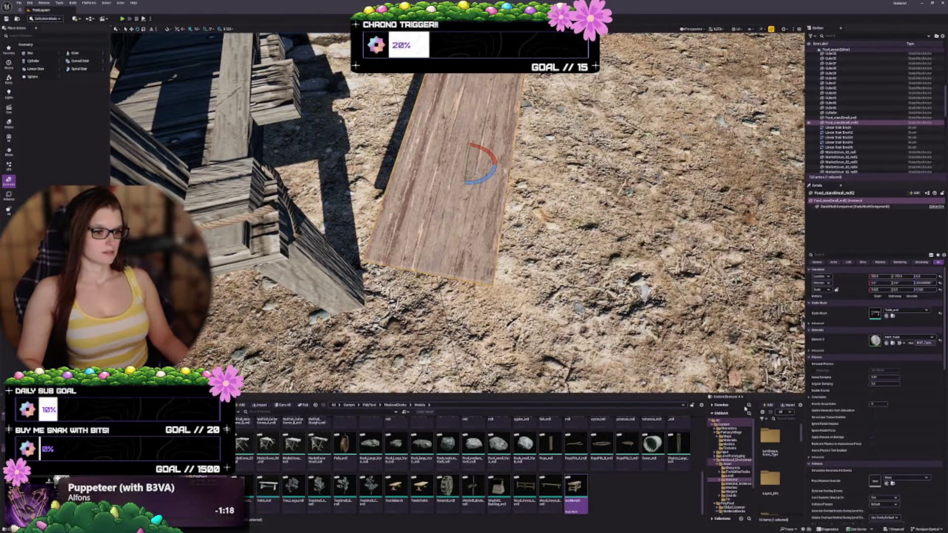
{"action": "left_click", "coordinate": [887, 316]}
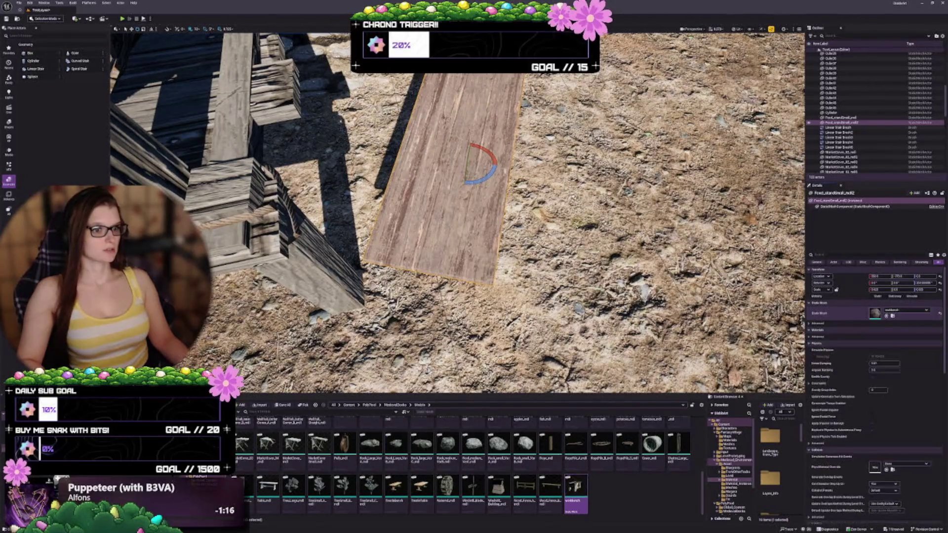
{"action": "key", "text": "ctrl+z"}
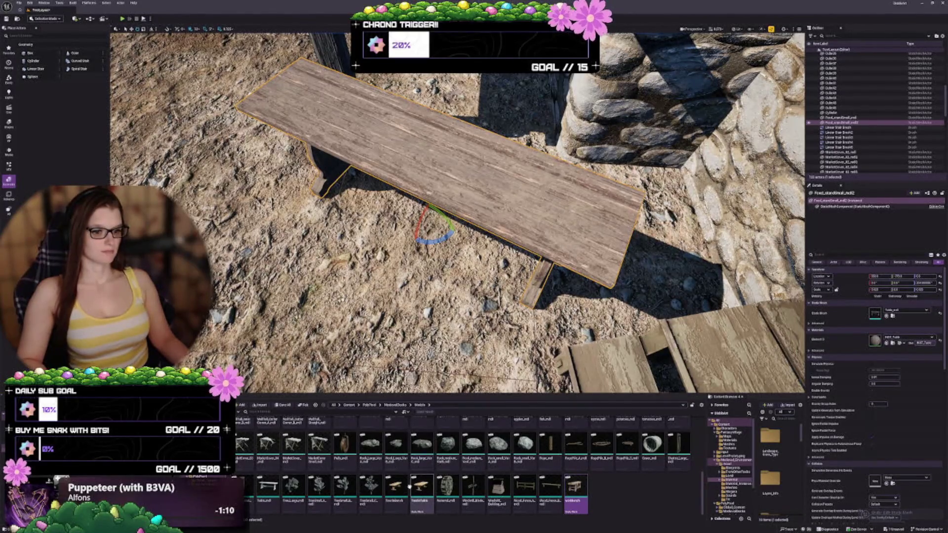
{"action": "left_click", "coordinate": [394, 491]}
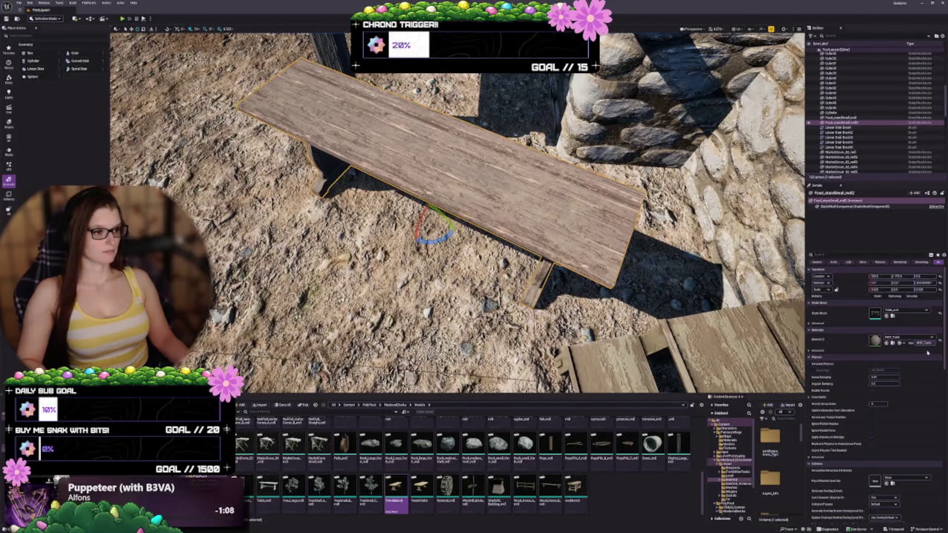
{"action": "left_click", "coordinate": [887, 317]}
{"action": "mouse_move", "coordinate": [457, 212]}
{"action": "left_mouse_down"}
{"action": "mouse_move", "coordinate": [420, 247]}
{"action": "mouse_move", "coordinate": [365, 247]}
{"action": "left_mouse_up"}
{"action": "left_click", "coordinate": [421, 486]}
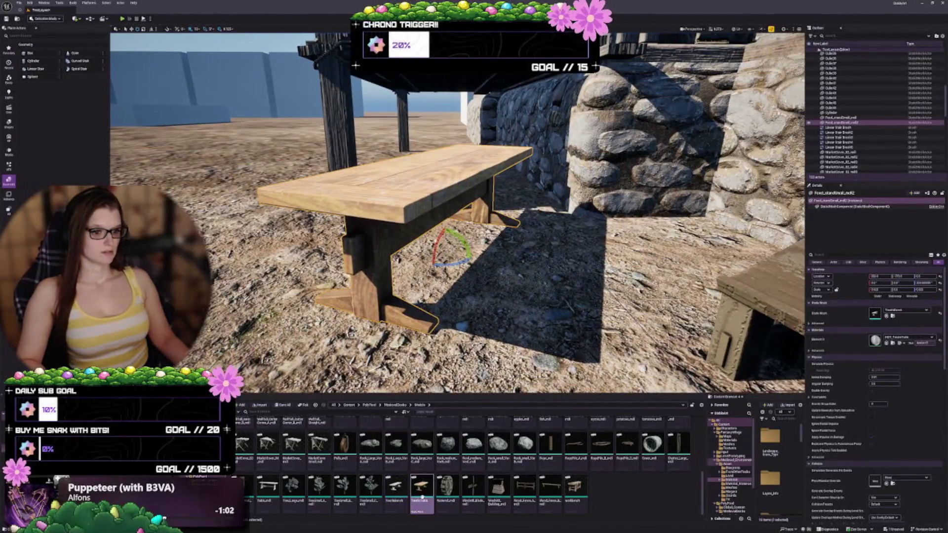
Step: Rotate the trestle table to lie lengthwise beside the stone wall
{"action": "mouse_move", "coordinate": [445, 222]}
{"action": "left_mouse_down"}
{"action": "mouse_move", "coordinate": [424, 227]}
{"action": "mouse_move", "coordinate": [400, 207]}
{"action": "left_mouse_up"}
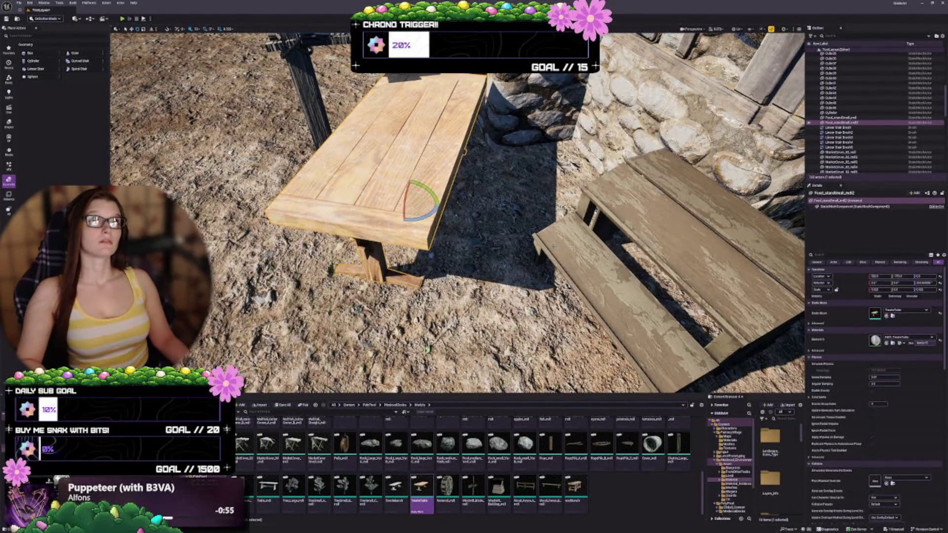
{"action": "mouse_move", "coordinate": [400, 206]}
{"action": "left_mouse_down"}
{"action": "mouse_move", "coordinate": [376, 220]}
{"action": "mouse_move", "coordinate": [373, 190]}
{"action": "mouse_move", "coordinate": [364, 190]}
{"action": "mouse_move", "coordinate": [390, 193]}
{"action": "left_mouse_up"}
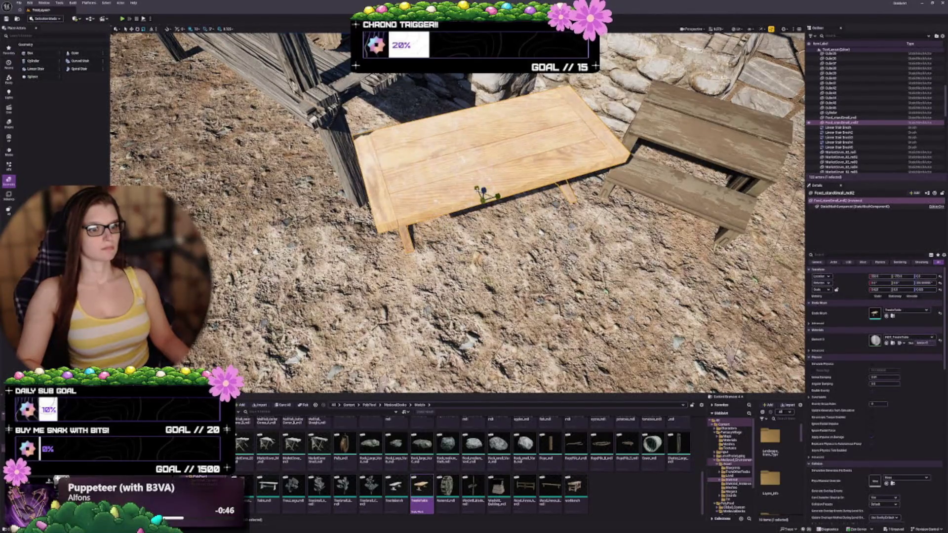
{"action": "mouse_move", "coordinate": [483, 199]}
{"action": "left_mouse_down"}
{"action": "mouse_move", "coordinate": [567, 172]}
{"action": "mouse_move", "coordinate": [474, 202]}
{"action": "mouse_move", "coordinate": [474, 255]}
{"action": "mouse_move", "coordinate": [429, 228]}
{"action": "mouse_move", "coordinate": [417, 246]}
{"action": "mouse_move", "coordinate": [449, 246]}
{"action": "mouse_move", "coordinate": [431, 257]}
{"action": "mouse_move", "coordinate": [444, 244]}
{"action": "left_mouse_up"}
{"action": "key", "text": "w"}
{"action": "key", "text": "e"}
{"action": "key", "text": "w"}
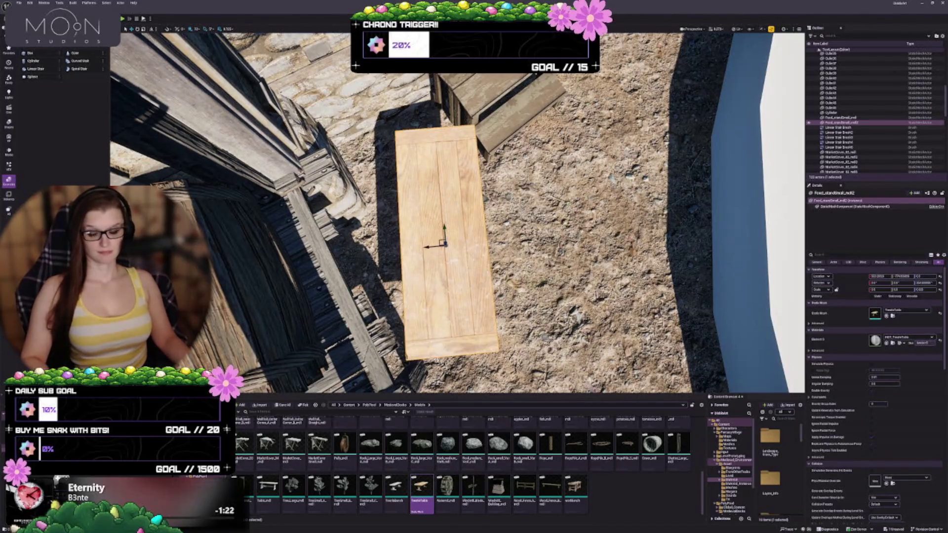
Step: Undo the last table move and mesh change to restore the plain plank
{"action": "left_click_drag", "start_coordinate": [445, 237], "coordinate": [543, 222]}
{"action": "mouse_move", "coordinate": [543, 296]}
{"action": "left_mouse_down"}
{"action": "mouse_move", "coordinate": [561, 390]}
{"action": "mouse_move", "coordinate": [544, 375]}
{"action": "left_mouse_up"}
{"action": "left_click_drag", "start_coordinate": [568, 262], "coordinate": [568, 222]}
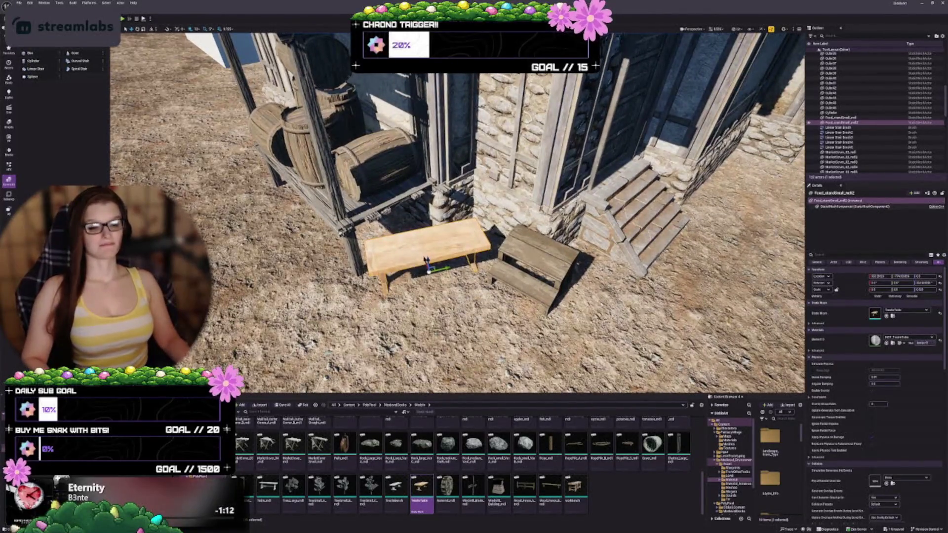
{"action": "key", "text": "ctrl+z"}
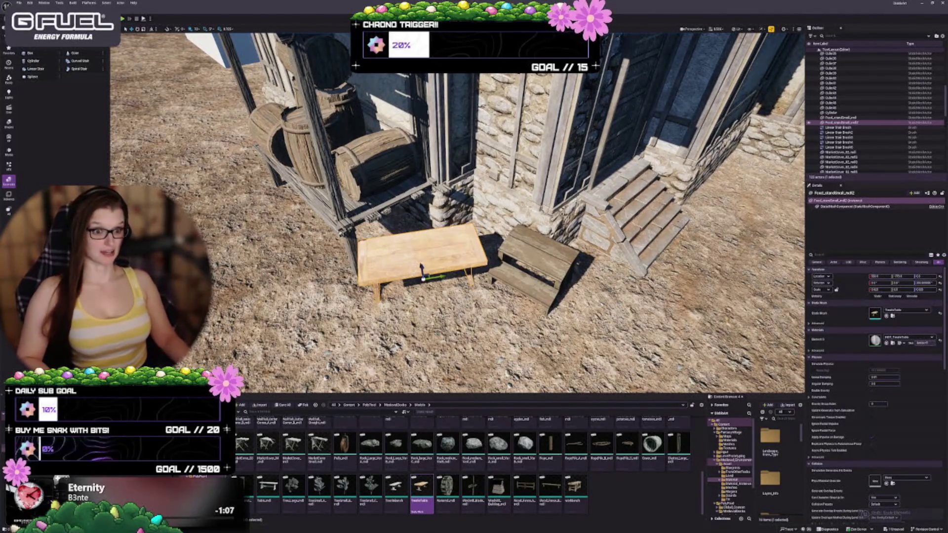
{"action": "key", "text": "ctrl+z"}
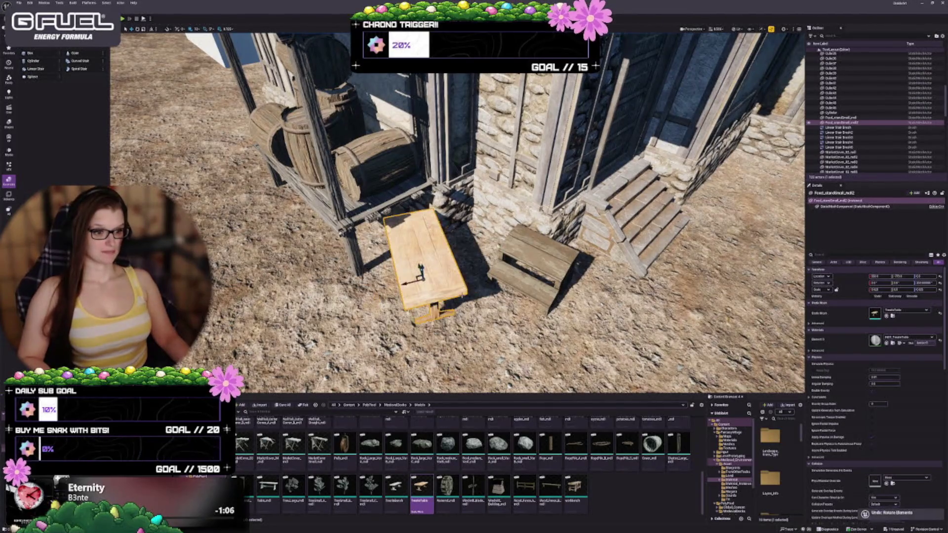
{"action": "key", "text": "f"}
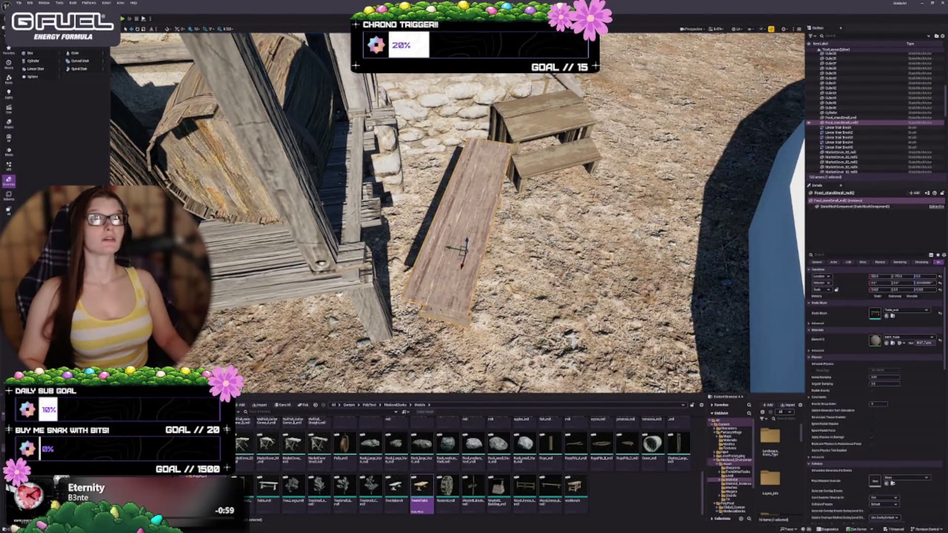
Step: Shorten the plank along its length and rescale it slightly into a bench
{"action": "mouse_move", "coordinate": [465, 247]}
{"action": "left_mouse_down", "text": "alt"}
{"action": "mouse_move", "coordinate": [455, 198]}
{"action": "mouse_move", "coordinate": [407, 121]}
{"action": "left_mouse_up", "text": "alt"}
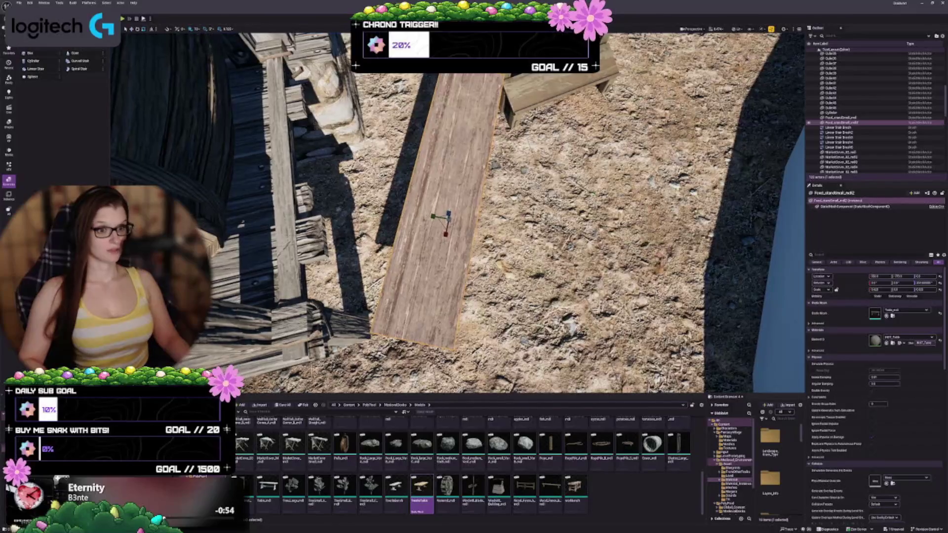
{"action": "left_click_drag", "start_coordinate": [881, 289], "coordinate": [869, 289]}
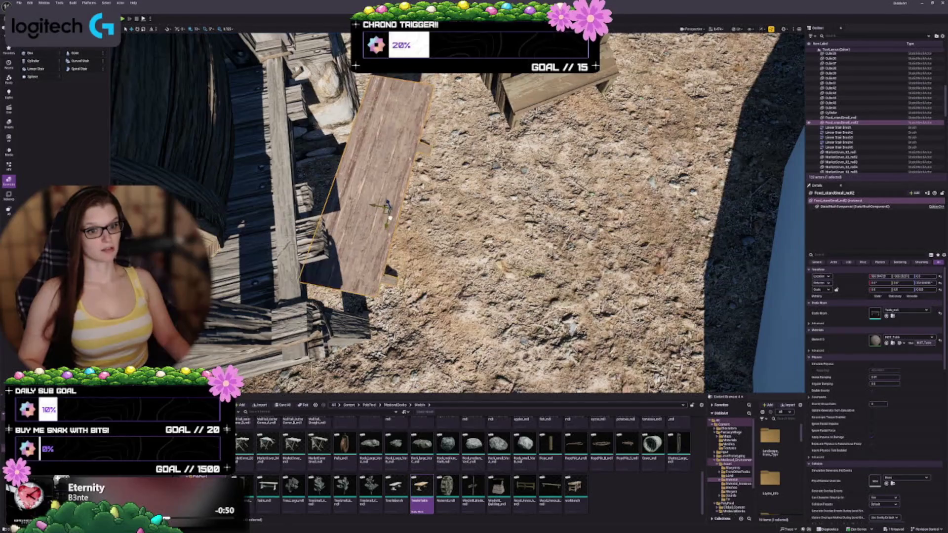
{"action": "left_click_drag", "start_coordinate": [903, 276], "coordinate": [914, 276]}
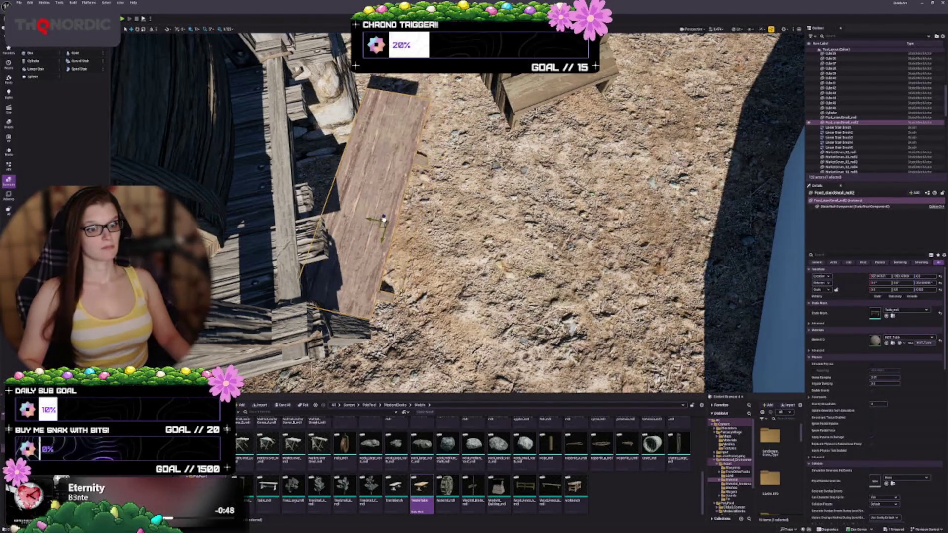
{"action": "mouse_move", "coordinate": [394, 217]}
{"action": "left_mouse_down"}
{"action": "mouse_move", "coordinate": [365, 190]}
{"action": "mouse_move", "coordinate": [461, 234]}
{"action": "left_mouse_up"}
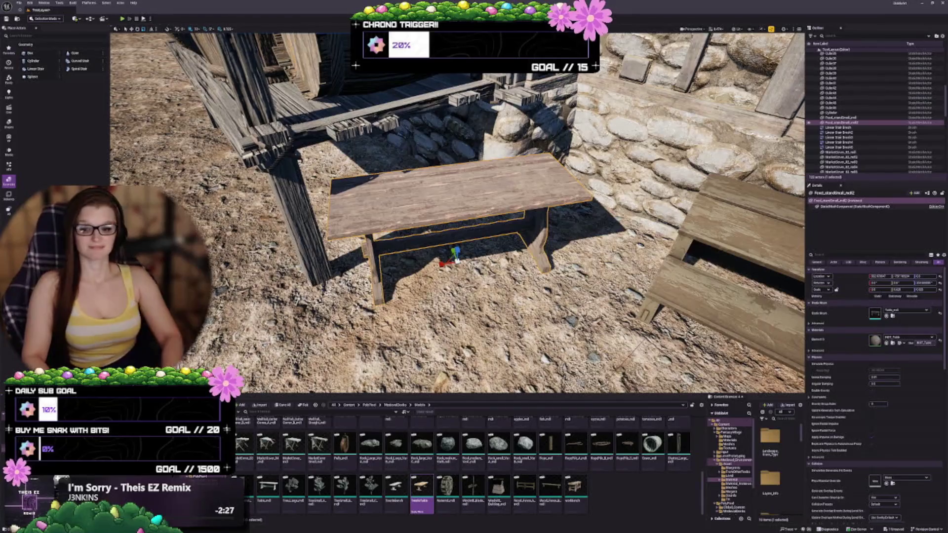
Step: Delete the small wooden step stand
{"action": "mouse_move", "coordinate": [457, 212]}
{"action": "left_mouse_down"}
{"action": "mouse_move", "coordinate": [425, 202]}
{"action": "mouse_move", "coordinate": [457, 217]}
{"action": "left_mouse_up"}
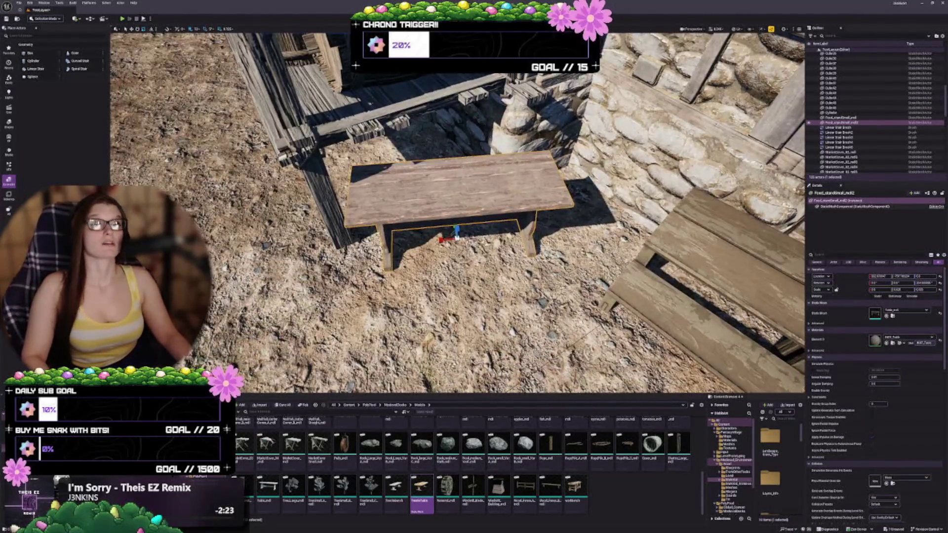
{"action": "mouse_move", "coordinate": [457, 213]}
{"action": "left_mouse_down"}
{"action": "mouse_move", "coordinate": [435, 205]}
{"action": "mouse_move", "coordinate": [494, 197]}
{"action": "left_mouse_up"}
{"action": "left_click", "coordinate": [479, 187]}
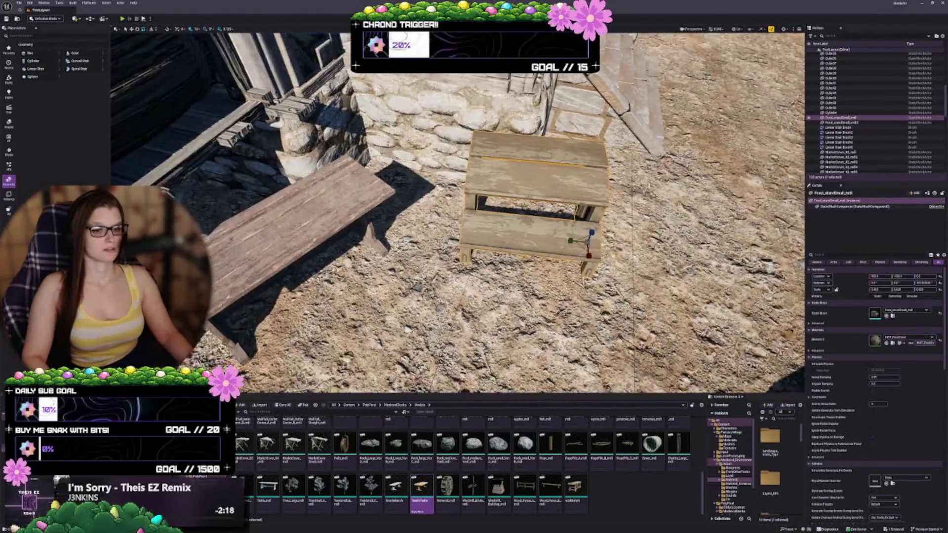
{"action": "key", "text": "Delete"}
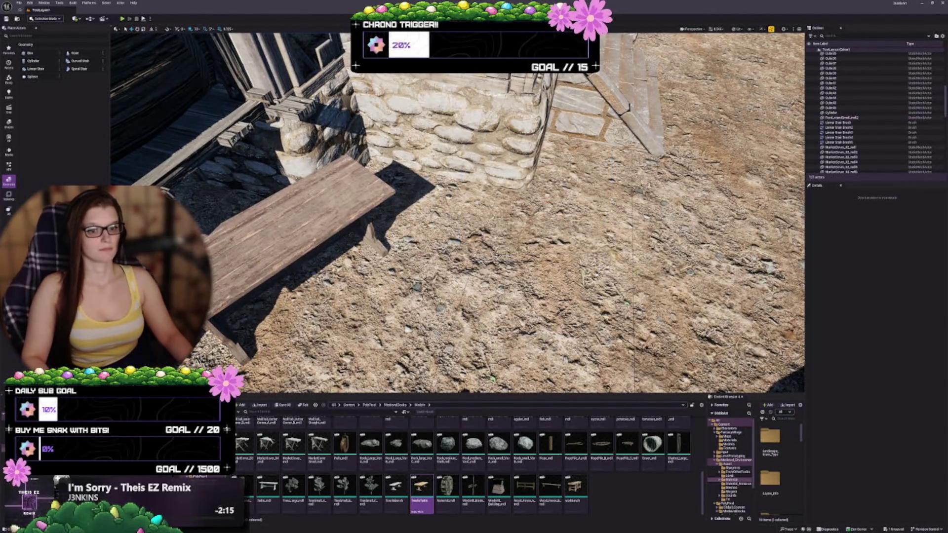
Step: Duplicate the table to its right, rotate the copy slightly, and shorten it along X
{"action": "left_click", "coordinate": [296, 222]}
{"action": "key", "text": "f"}
{"action": "mouse_move", "coordinate": [328, 267]}
{"action": "left_mouse_down"}
{"action": "mouse_move", "coordinate": [519, 231]}
{"action": "mouse_move", "coordinate": [511, 247]}
{"action": "mouse_move", "coordinate": [464, 225]}
{"action": "left_mouse_up"}
{"action": "key", "text": "e"}
{"action": "left_click_drag", "start_coordinate": [437, 257], "coordinate": [390, 242]}
{"action": "left_click_drag", "start_coordinate": [879, 289], "coordinate": [864, 290]}
Step: Review both tables against the wall and select a different asset in the library
{"action": "mouse_move", "coordinate": [445, 247]}
{"action": "left_mouse_down"}
{"action": "mouse_move", "coordinate": [427, 244]}
{"action": "mouse_move", "coordinate": [484, 244]}
{"action": "mouse_move", "coordinate": [435, 241]}
{"action": "left_mouse_up"}
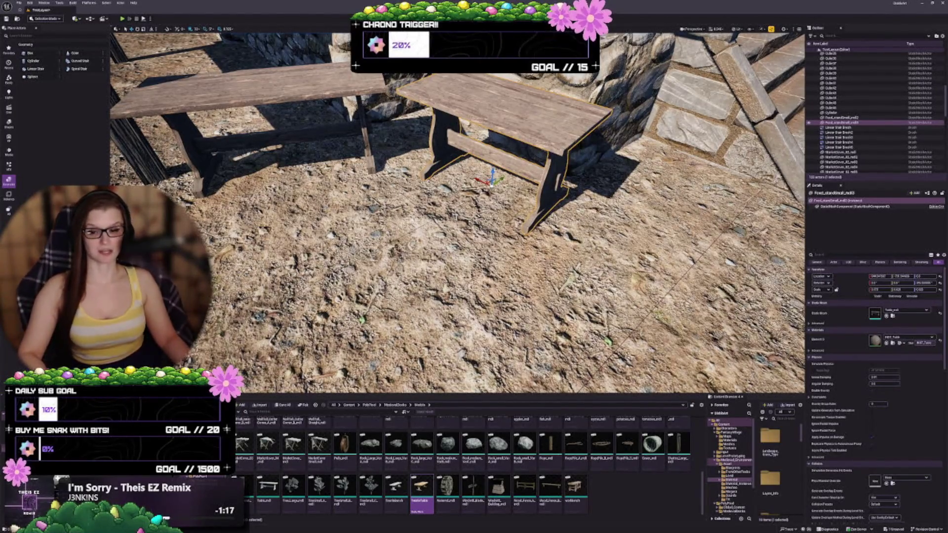
{"action": "key", "text": "Right"}
{"action": "key", "text": "Down"}
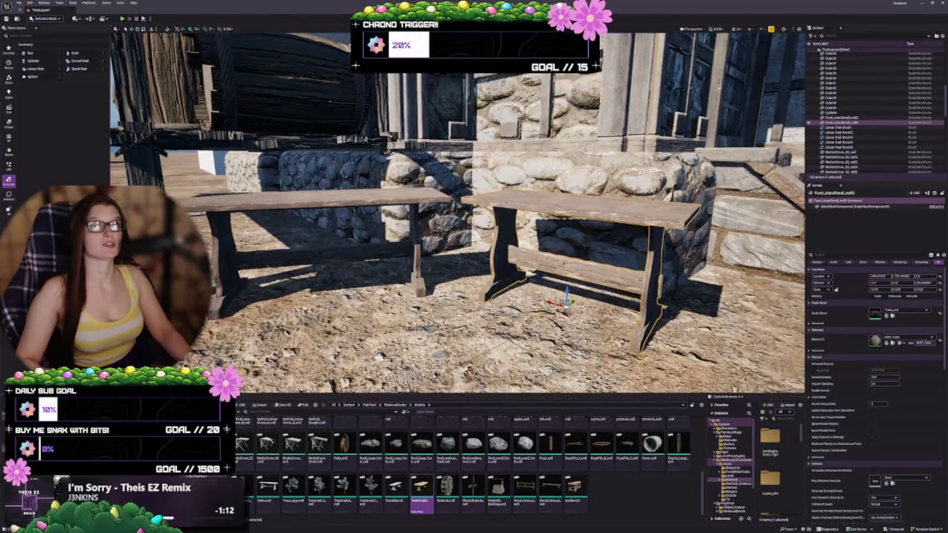
{"action": "key", "text": "Up"}
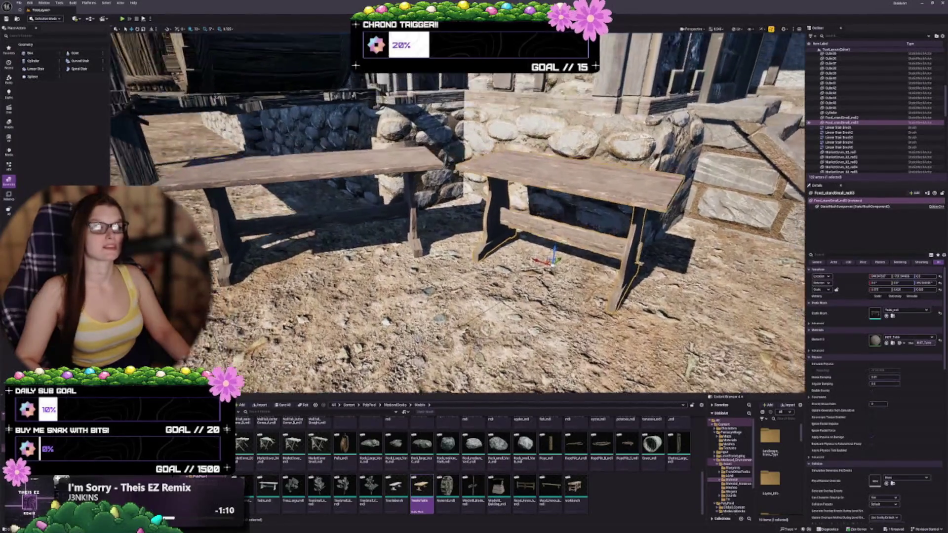
{"action": "key", "text": "Up"}
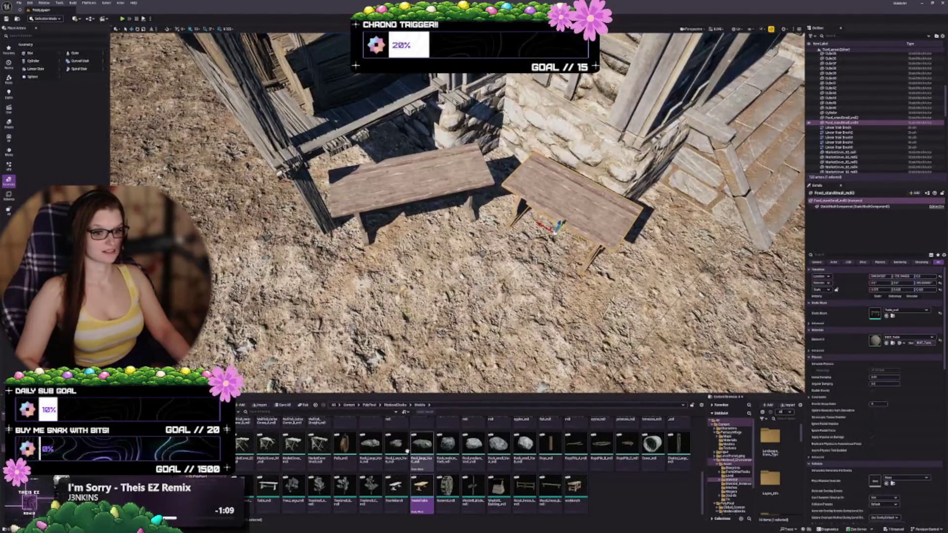
{"action": "left_click", "coordinate": [395, 491]}
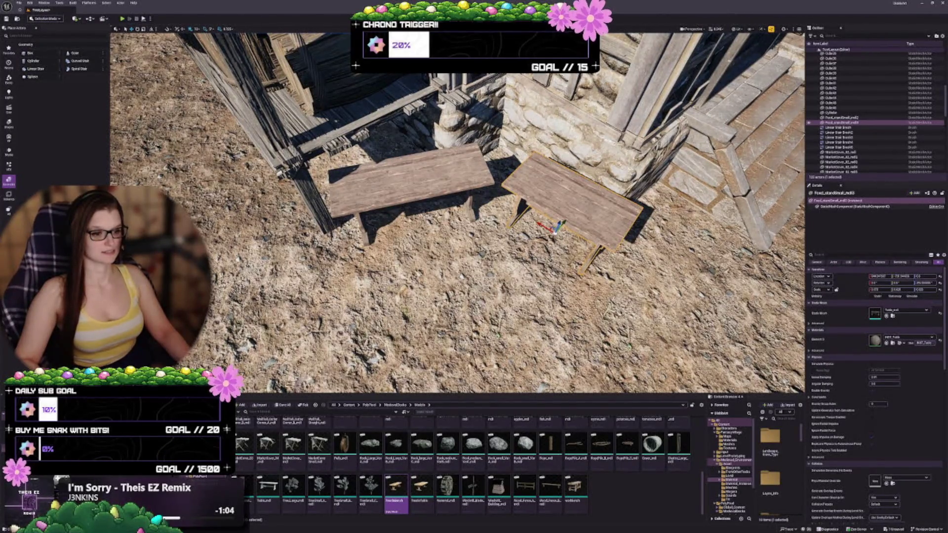
{"action": "scroll", "coordinate": [421, 474], "scroll_direction": "up", "scroll_amount": 1}
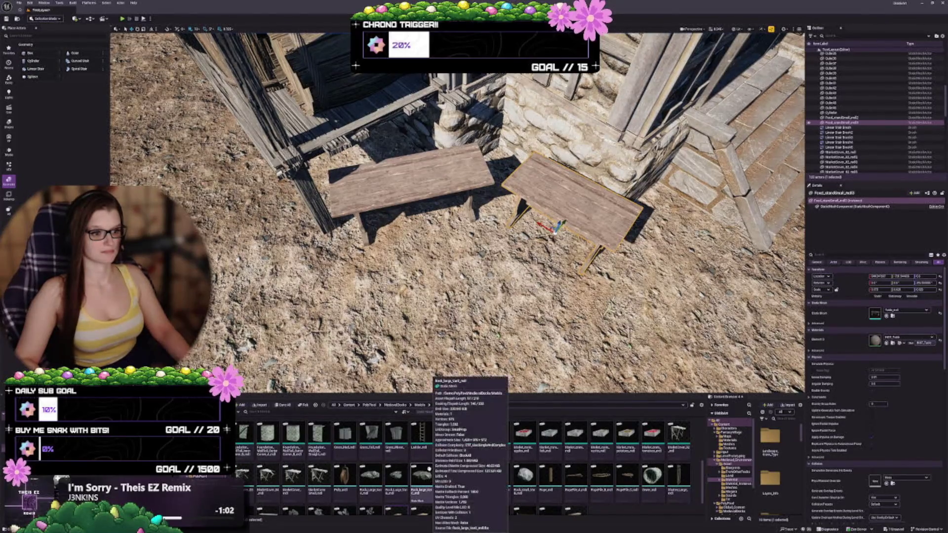
{"action": "scroll", "coordinate": [462, 475], "scroll_direction": "up", "scroll_amount": 5}
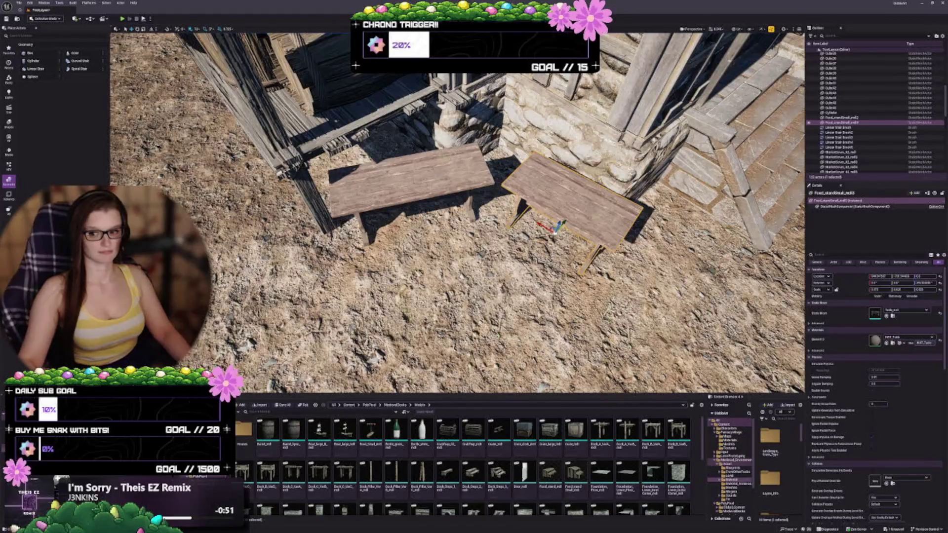
{"action": "key", "text": "Escape"}
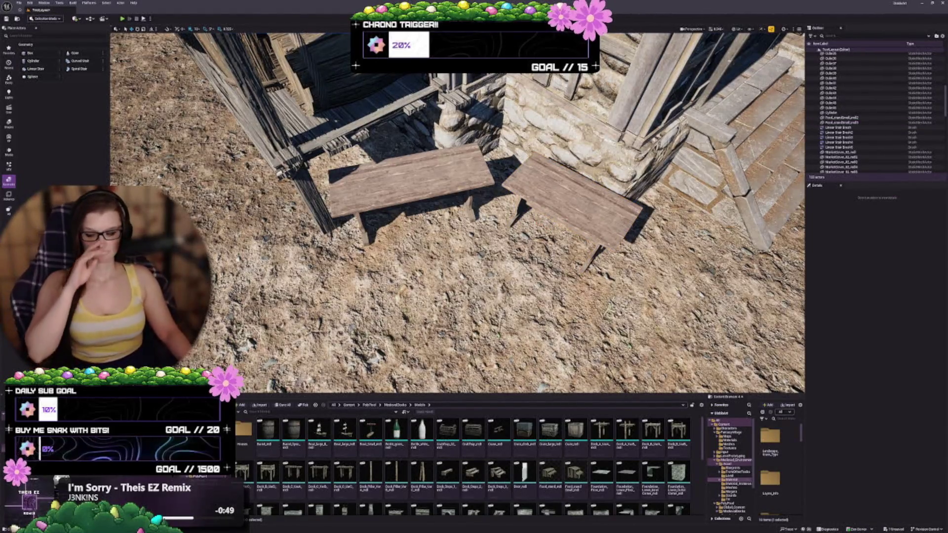
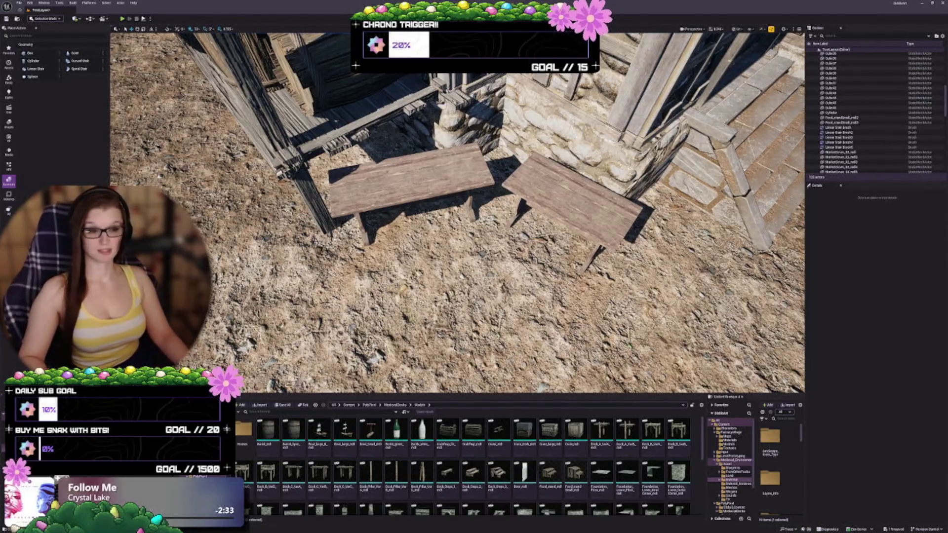
Step: Orbit the viewport from the benches around to a closer view of the stone building
{"action": "left_click_drag", "start_coordinate": [457, 213], "coordinate": [481, 195]}
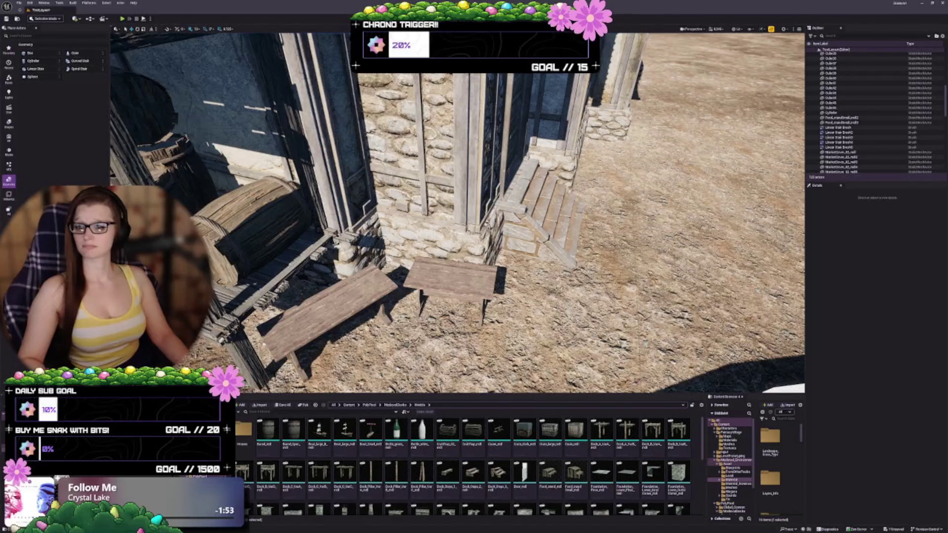
{"action": "left_click_drag", "start_coordinate": [457, 212], "coordinate": [401, 219]}
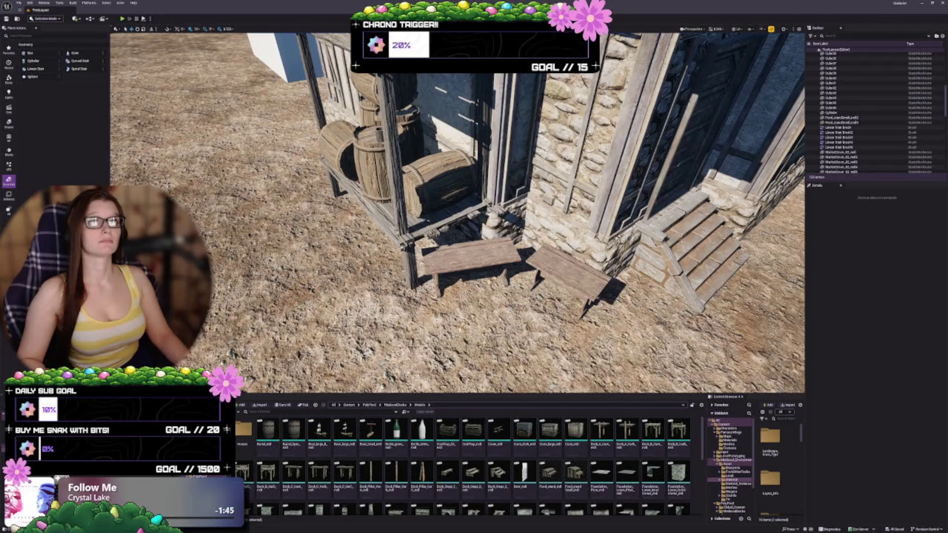
{"action": "scroll", "coordinate": [377, 224], "scroll_direction": "down", "scroll_amount": 8}
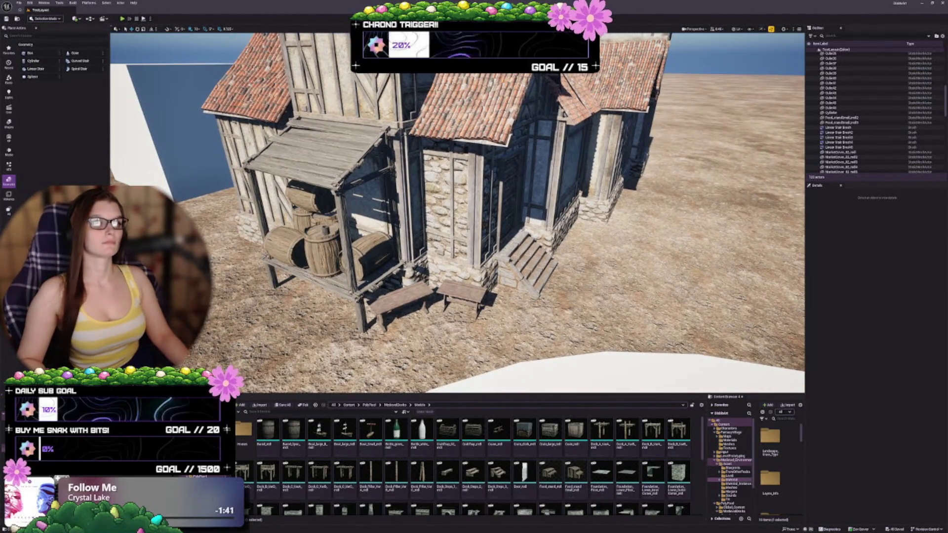
{"action": "left_click_drag", "start_coordinate": [375, 223], "coordinate": [370, 212]}
{"action": "scroll", "coordinate": [470, 229], "scroll_direction": "up", "scroll_amount": 5}
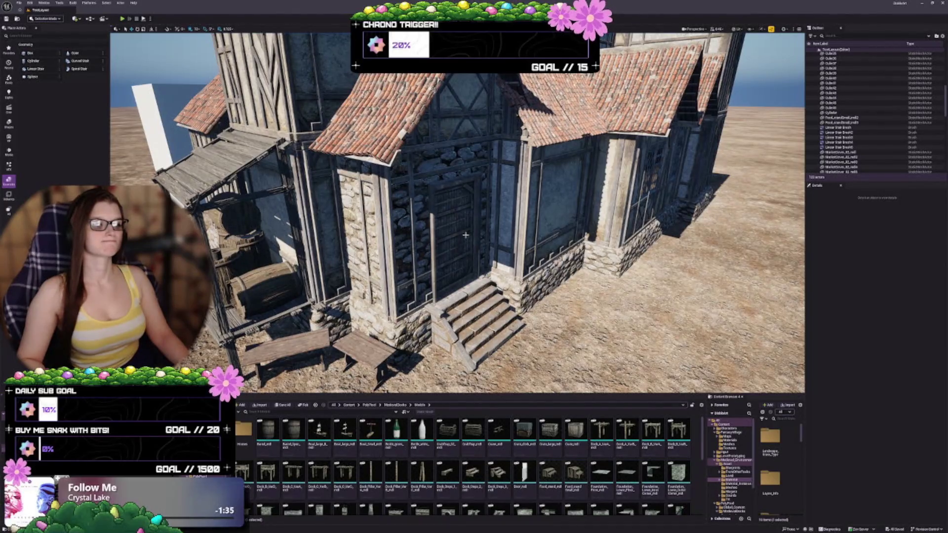
Step: Scroll through the Models assets and open the Houses folder
{"action": "scroll", "coordinate": [475, 469], "scroll_direction": "down", "scroll_amount": 2}
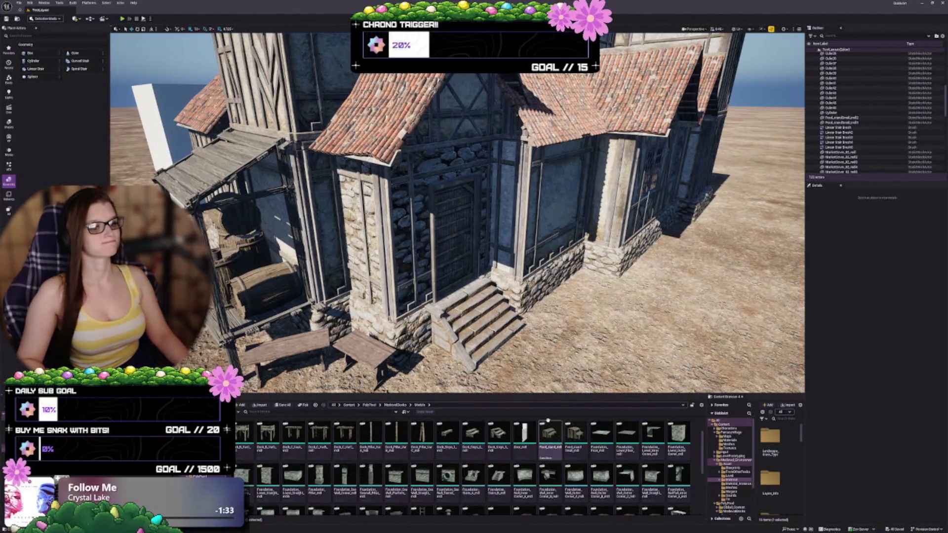
{"action": "scroll", "coordinate": [480, 480], "scroll_direction": "down", "scroll_amount": 1}
{"action": "scroll", "coordinate": [482, 469], "scroll_direction": "down", "scroll_amount": 1}
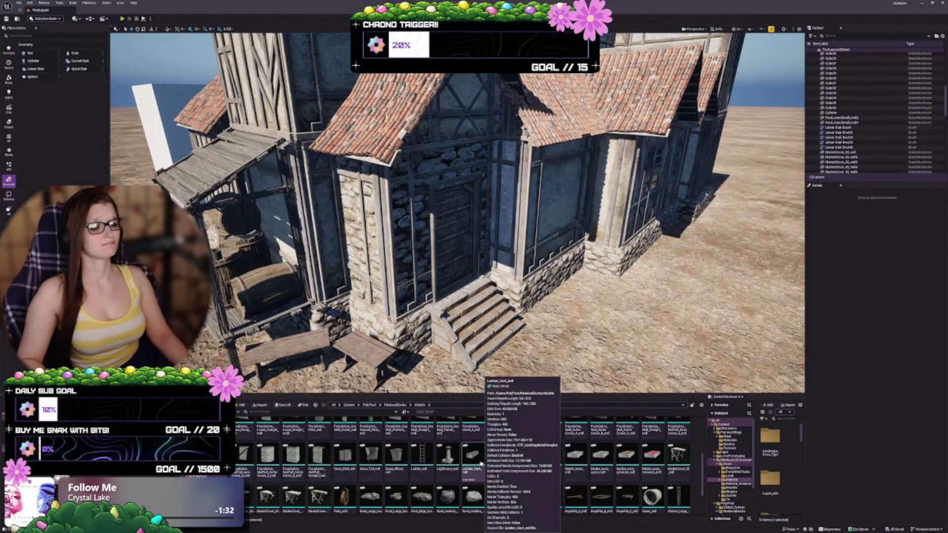
{"action": "scroll", "coordinate": [474, 466], "scroll_direction": "down", "scroll_amount": 2}
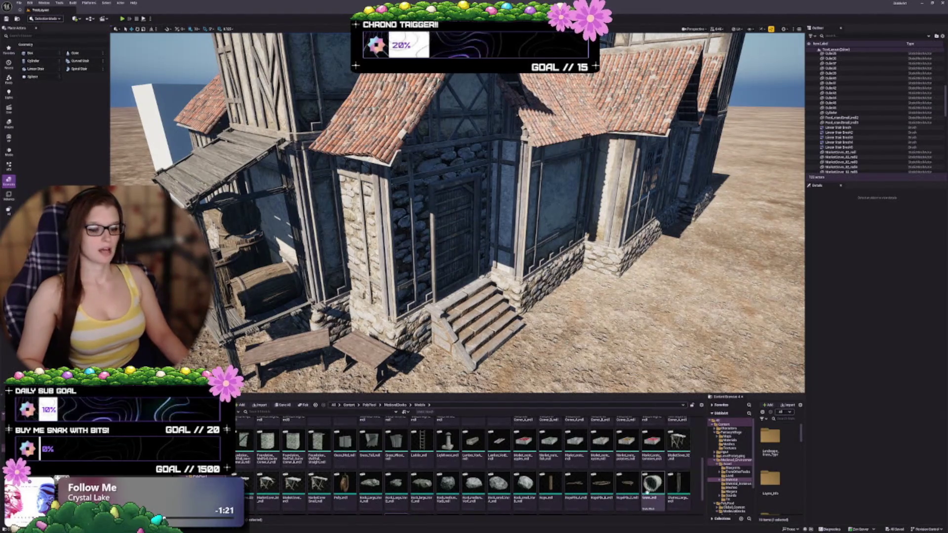
{"action": "scroll", "coordinate": [587, 478], "scroll_direction": "up", "scroll_amount": 5}
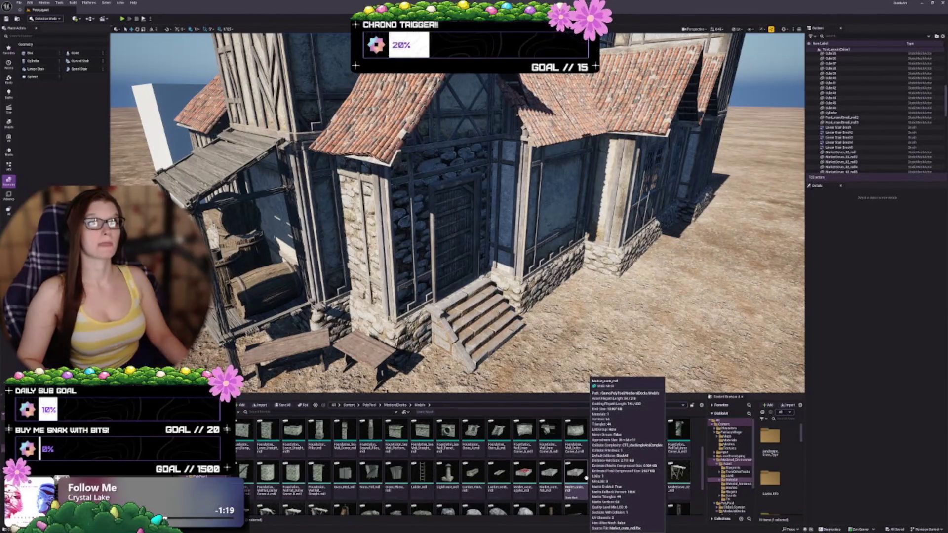
{"action": "scroll", "coordinate": [578, 476], "scroll_direction": "up", "scroll_amount": 2}
{"action": "scroll", "coordinate": [547, 470], "scroll_direction": "up", "scroll_amount": 2}
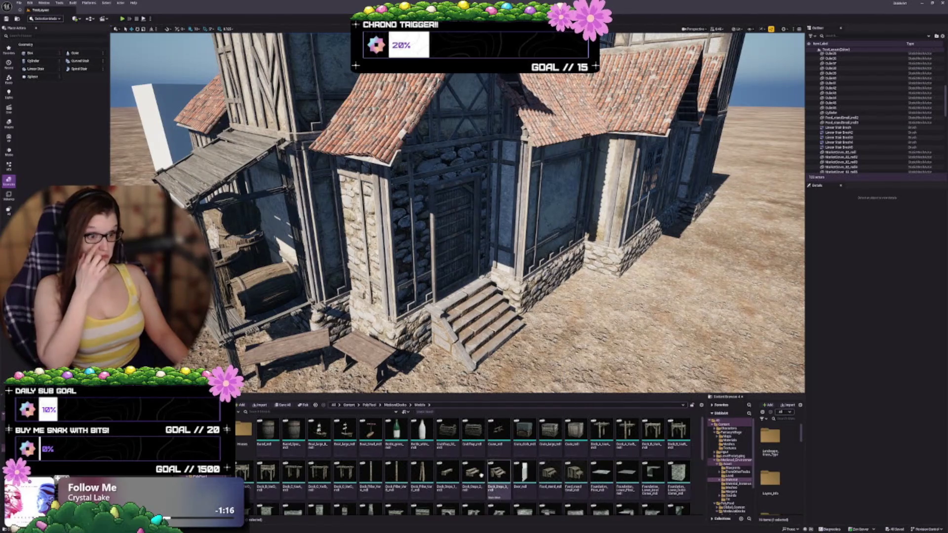
{"action": "double_click", "coordinate": [244, 431]}
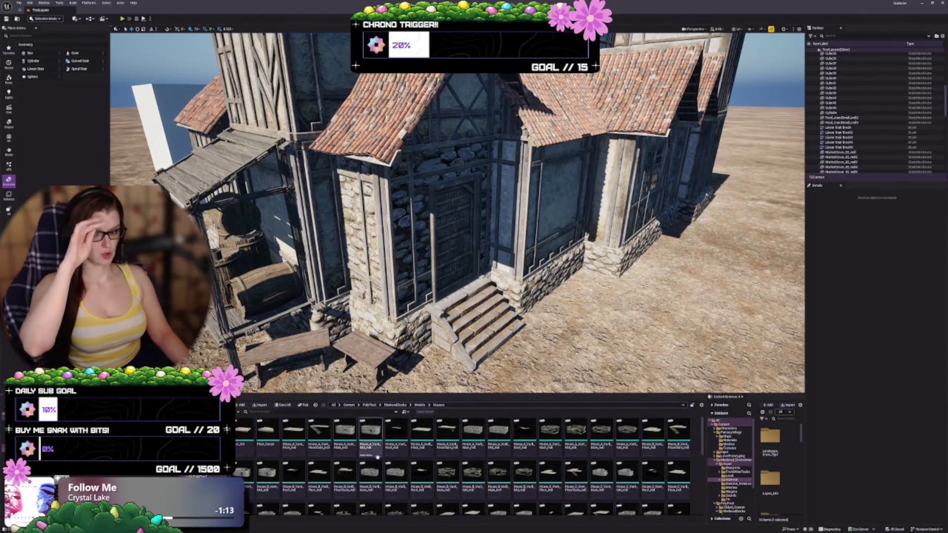
Step: Browse the Houses wall pieces while flying the viewport toward the house's front door
{"action": "scroll", "coordinate": [453, 457], "scroll_direction": "down", "scroll_amount": 3}
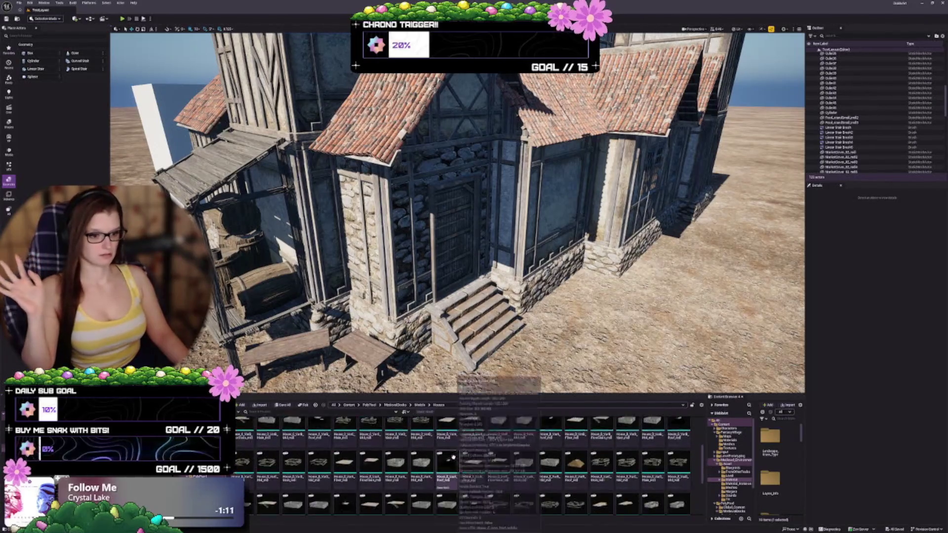
{"action": "scroll", "coordinate": [453, 457], "scroll_direction": "down", "scroll_amount": 3}
{"action": "scroll", "coordinate": [457, 212], "scroll_direction": "down", "scroll_amount": 2}
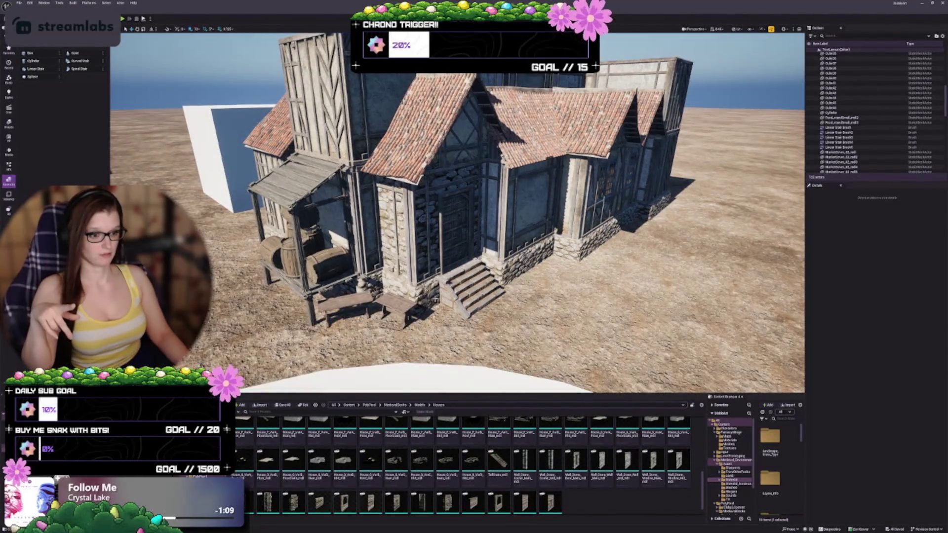
{"action": "scroll", "coordinate": [499, 468], "scroll_direction": "down", "scroll_amount": 1}
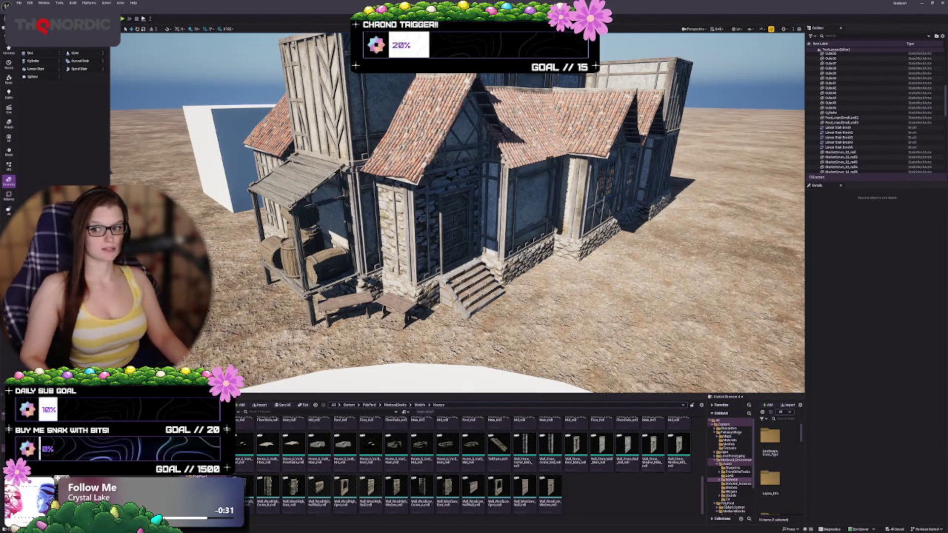
{"action": "key", "text": "w"}
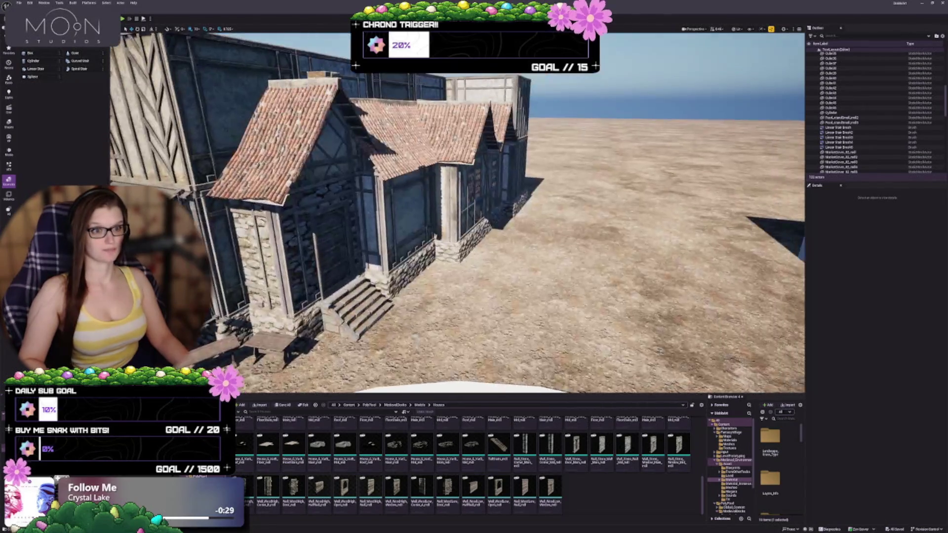
{"action": "key", "text": "w"}
{"action": "key", "text": "w"}
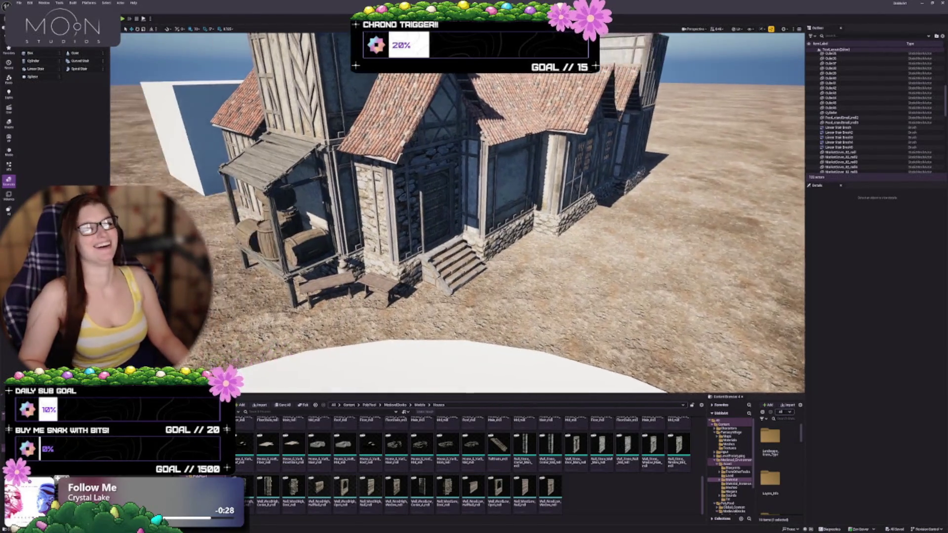
{"action": "key", "text": "w"}
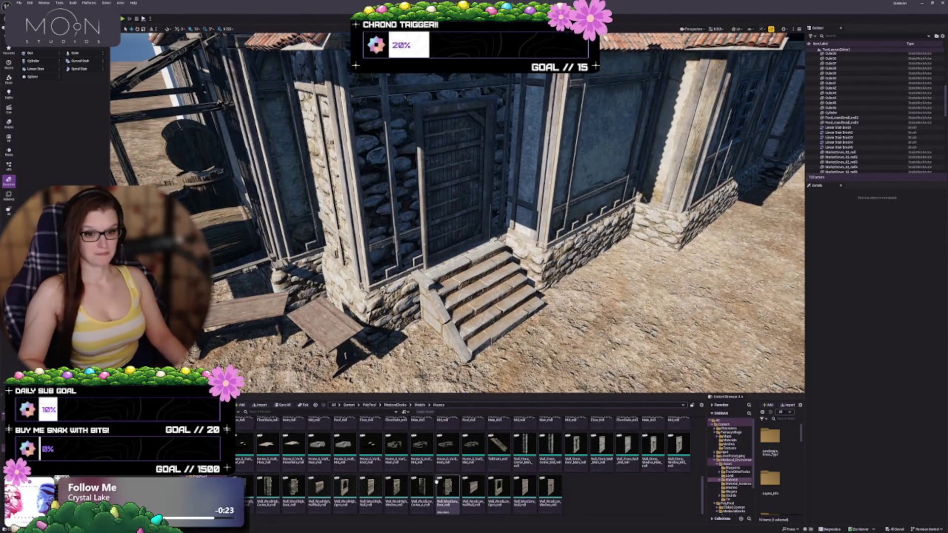
Step: Scroll back up the asset list and return to the Models folder
{"action": "scroll", "coordinate": [504, 489], "scroll_direction": "up", "scroll_amount": 2}
{"action": "scroll", "coordinate": [502, 489], "scroll_direction": "up", "scroll_amount": 3}
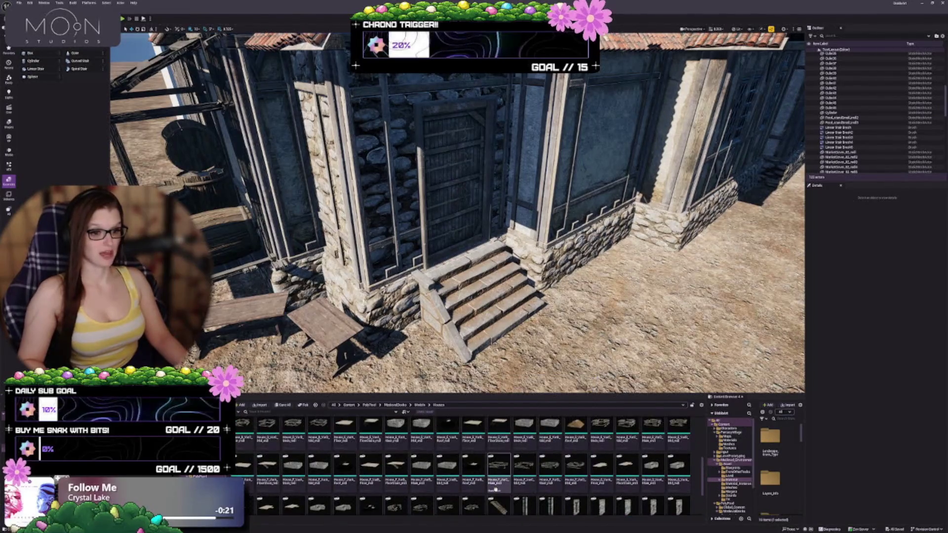
{"action": "scroll", "coordinate": [497, 464], "scroll_direction": "up", "scroll_amount": 3}
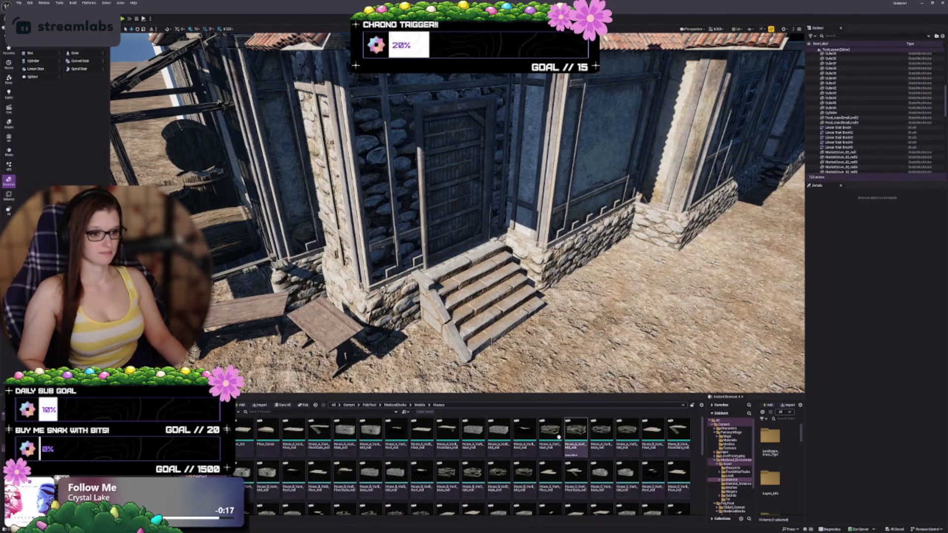
{"action": "left_click", "coordinate": [420, 406]}
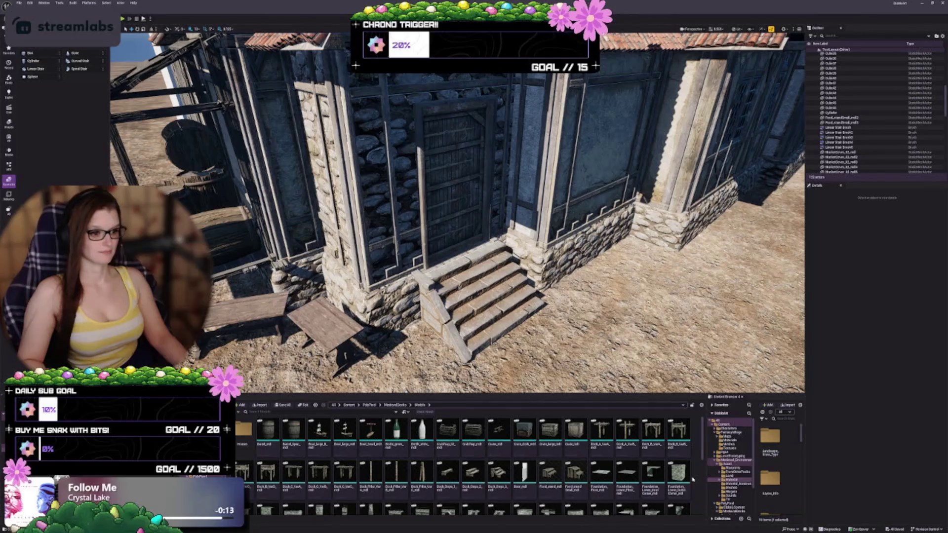
Step: Replace the doorway's SM_Door01 Static Mesh with the Door_mdl asset
{"action": "left_click", "coordinate": [525, 474]}
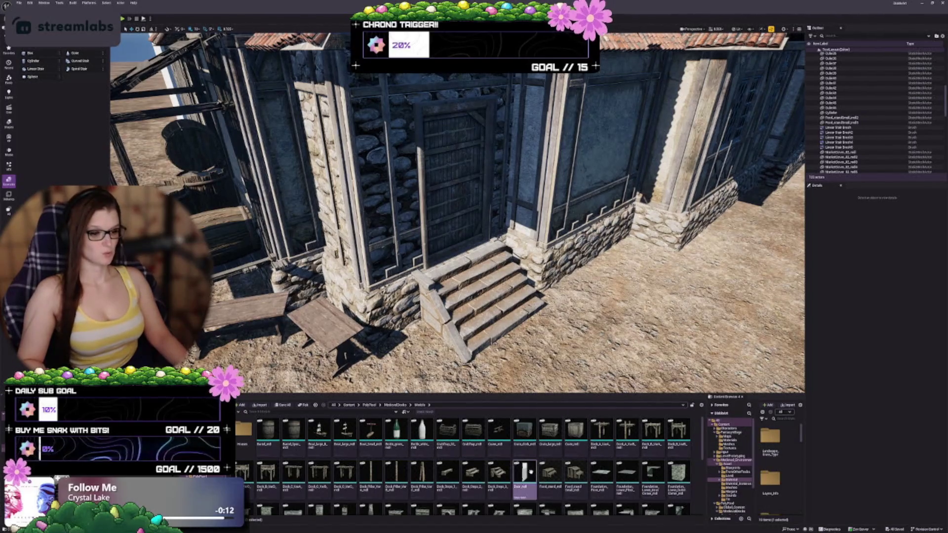
{"action": "left_click", "coordinate": [439, 259]}
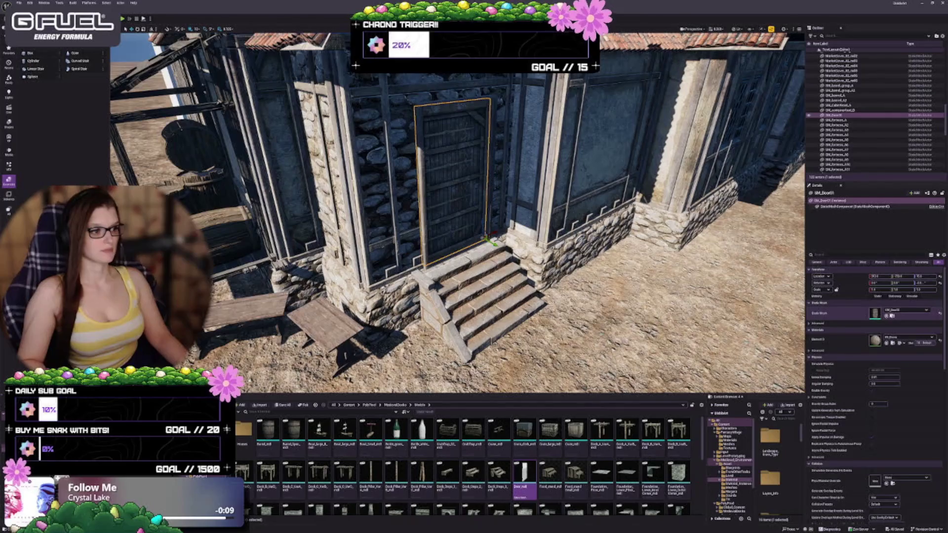
{"action": "left_click", "coordinate": [887, 316]}
{"action": "left_click_drag", "start_coordinate": [507, 262], "coordinate": [557, 295]}
Step: With 90° rotation snapping, rotate the door 90° so it sits closed, then frame it
{"action": "key", "text": "e"}
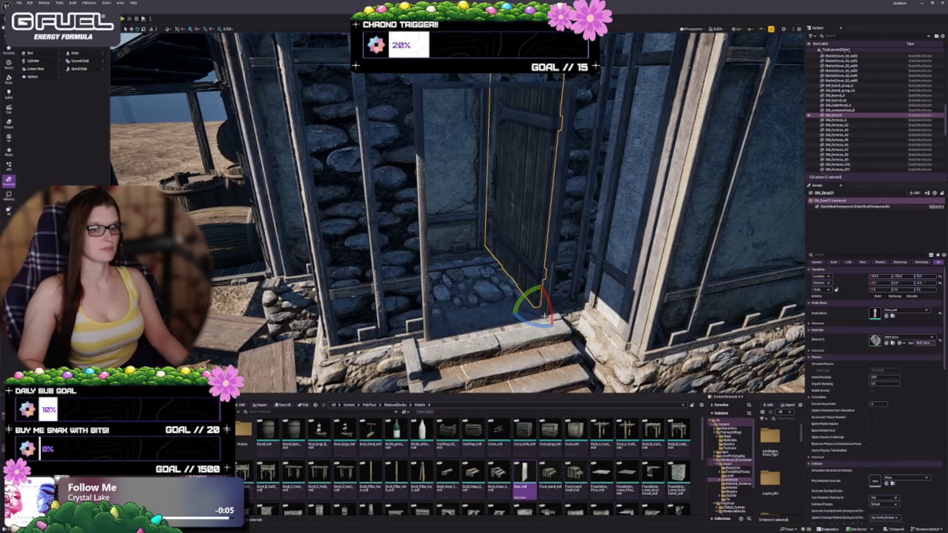
{"action": "left_click", "coordinate": [212, 29]}
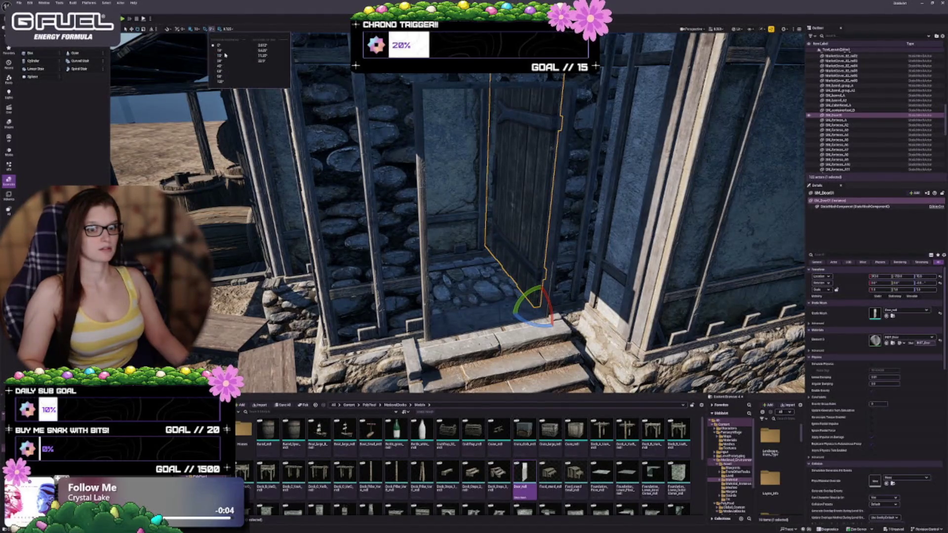
{"action": "left_click", "coordinate": [242, 94]}
{"action": "left_click_drag", "start_coordinate": [528, 324], "coordinate": [535, 315]}
{"action": "key", "text": "w"}
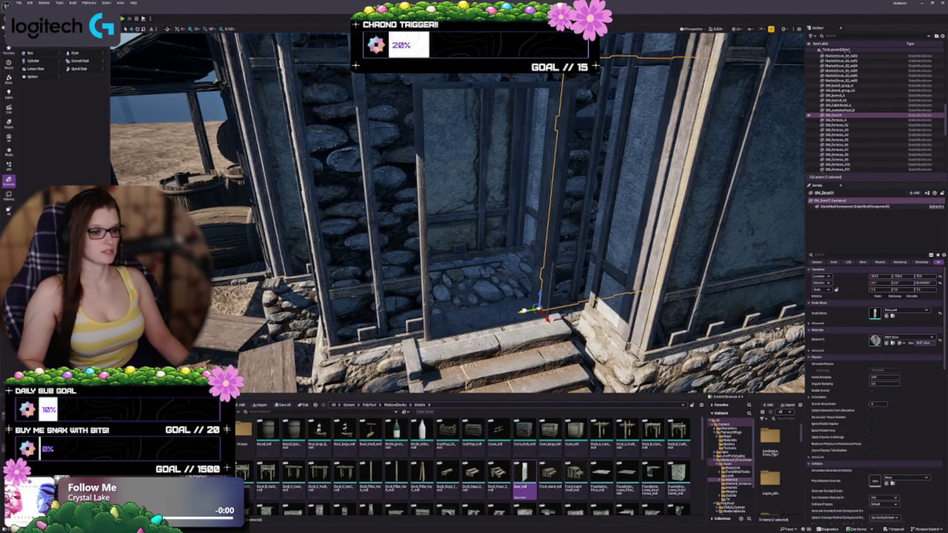
{"action": "key", "text": "f"}
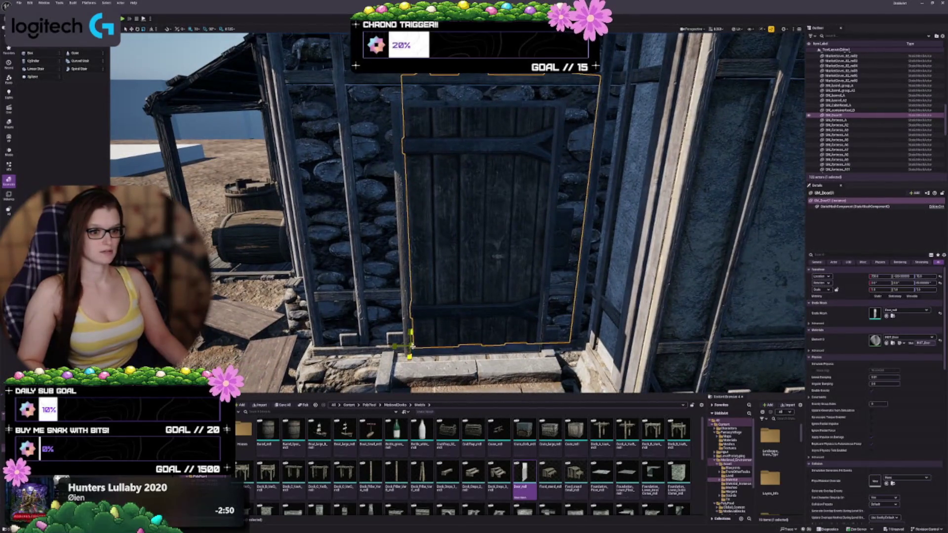
Step: Scale the door to about 0.75 to fit the stone doorframe, then deselect it
{"action": "key", "text": "ctrl+z"}
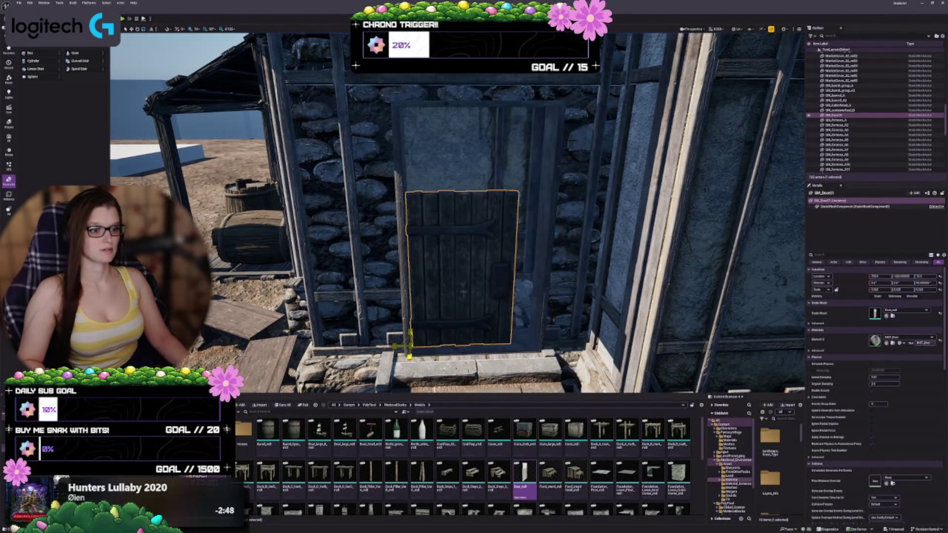
{"action": "key", "text": "ctrl+z"}
{"action": "key", "text": "ctrl+z"}
{"action": "key", "text": "ctrl+z"}
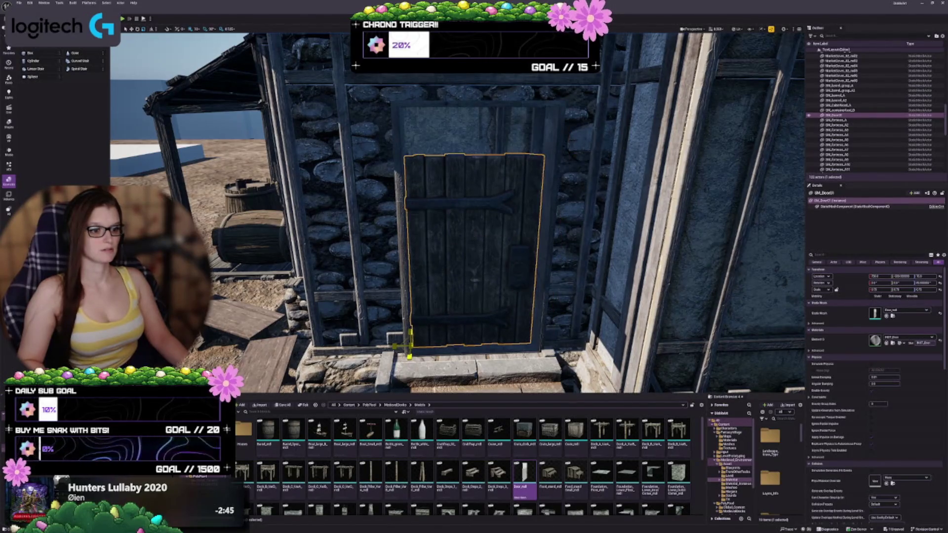
{"action": "key", "text": "ctrl+z"}
{"action": "mouse_move", "coordinate": [483, 320]}
{"action": "left_mouse_down"}
{"action": "mouse_move", "coordinate": [482, 311]}
{"action": "mouse_move", "coordinate": [482, 346]}
{"action": "mouse_move", "coordinate": [457, 341]}
{"action": "left_mouse_up"}
{"action": "left_click_drag", "start_coordinate": [397, 250], "coordinate": [398, 239]}
{"action": "key", "text": "ctrl+z"}
{"action": "left_click_drag", "start_coordinate": [439, 281], "coordinate": [440, 271]}
{"action": "key", "text": "Escape"}
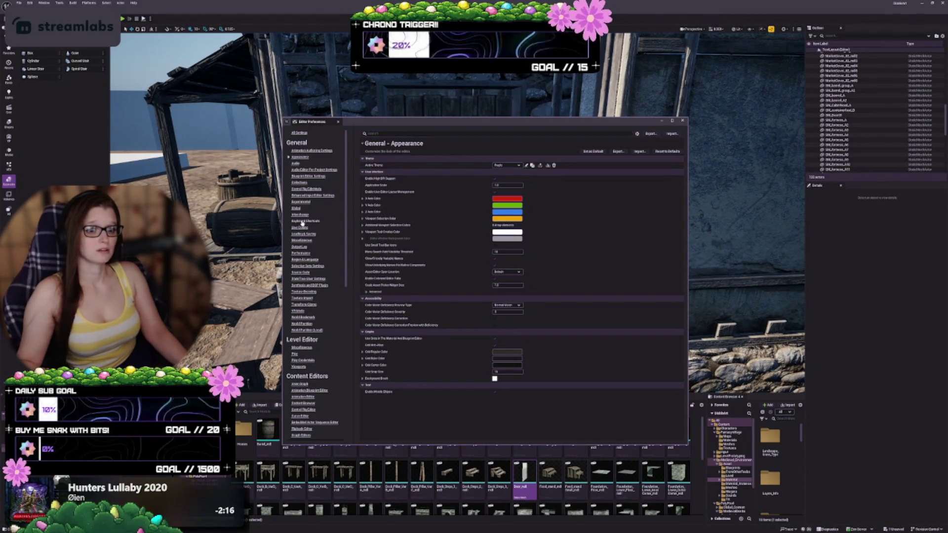
Step: Switch Editor Preferences from General – Appearance to the Keyboard Shortcuts page
{"action": "left_click", "coordinate": [305, 221]}
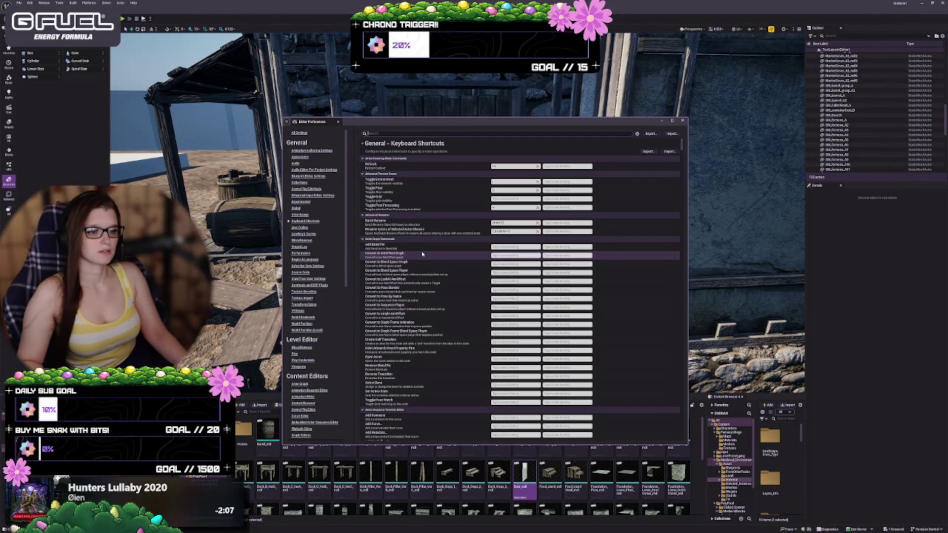
Step: Collapse the shortcut categories from Anim Sequence Timeline Editor through Grid Widget
{"action": "scroll", "coordinate": [422, 254], "scroll_direction": "down", "scroll_amount": 2}
{"action": "scroll", "coordinate": [422, 254], "scroll_direction": "down", "scroll_amount": 2}
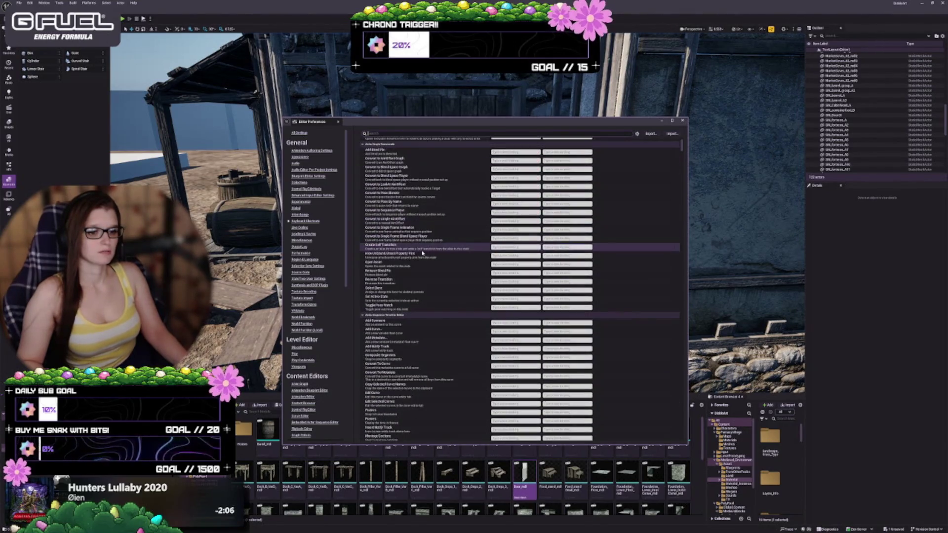
{"action": "left_click", "coordinate": [386, 316]}
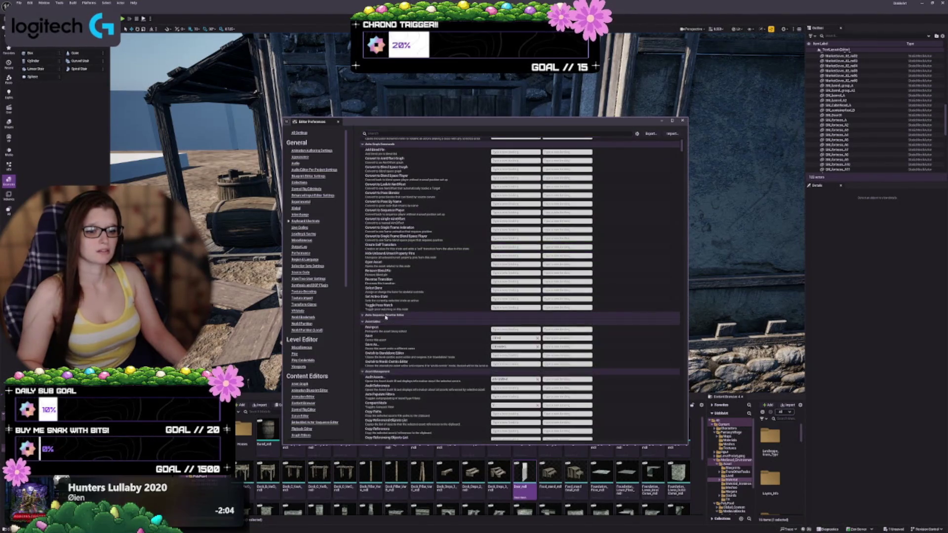
{"action": "left_click", "coordinate": [375, 321]}
{"action": "left_click", "coordinate": [375, 328]}
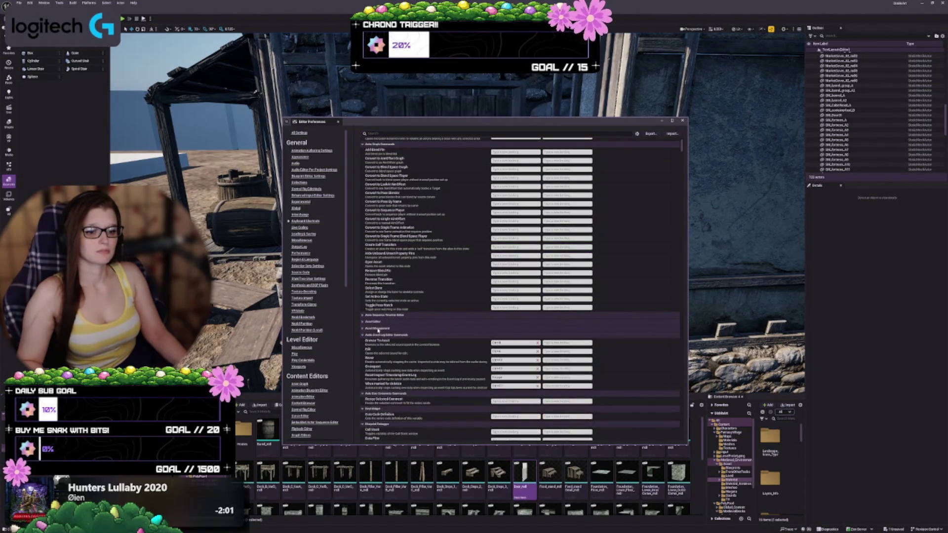
{"action": "left_click", "coordinate": [375, 335]}
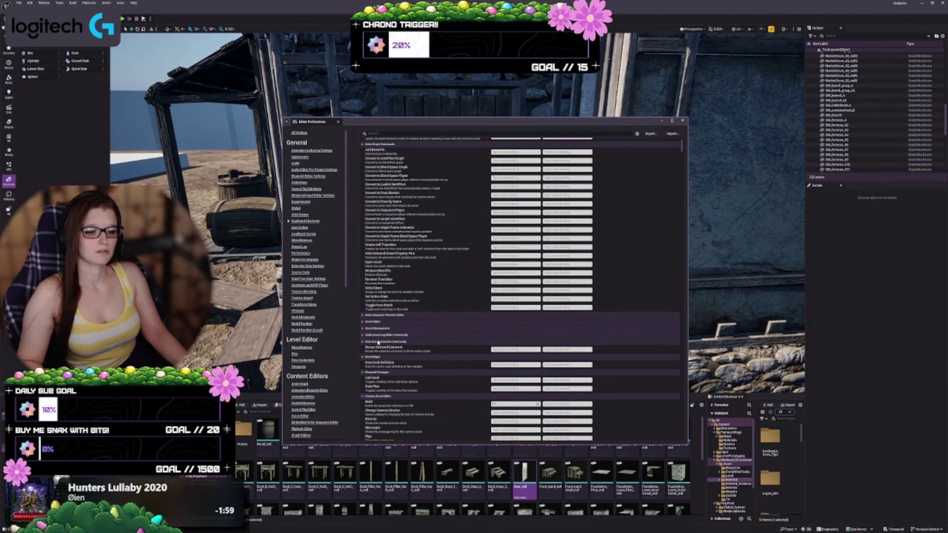
{"action": "left_click", "coordinate": [378, 342]}
{"action": "left_click", "coordinate": [378, 349]}
Step: Collapse the categories from Blueprint Debugger through Camera, Class Cache and Class Viewer
{"action": "left_click", "coordinate": [377, 355]}
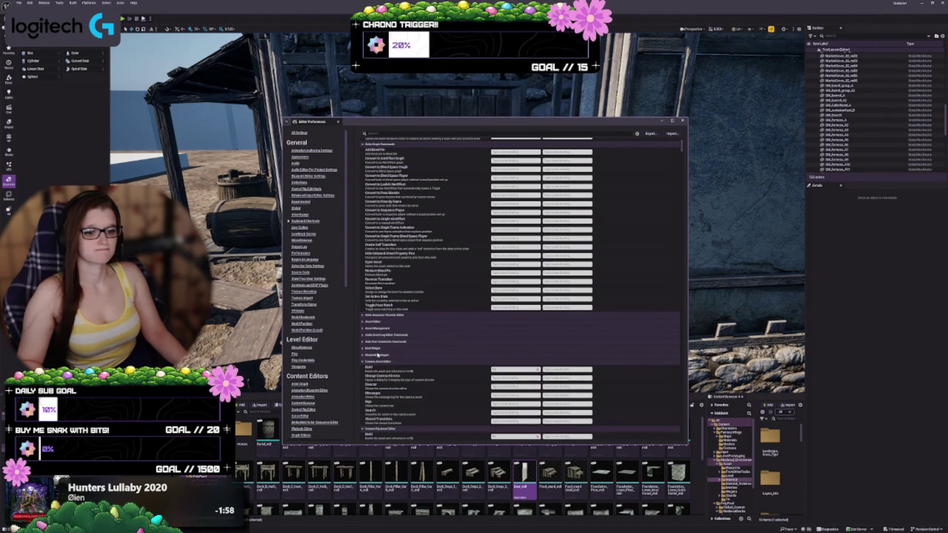
{"action": "left_click", "coordinate": [378, 363]}
{"action": "left_click", "coordinate": [379, 369]}
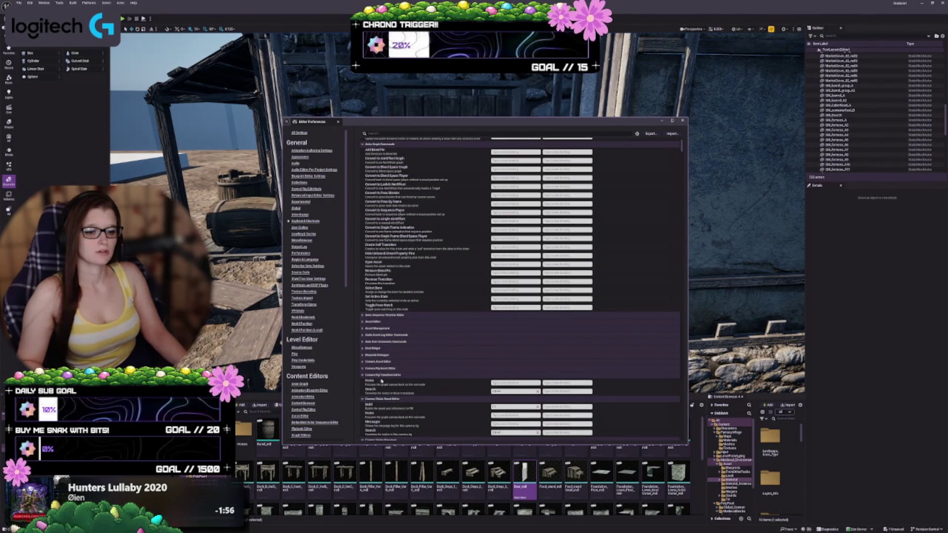
{"action": "left_click", "coordinate": [379, 375]}
{"action": "left_click", "coordinate": [381, 382]}
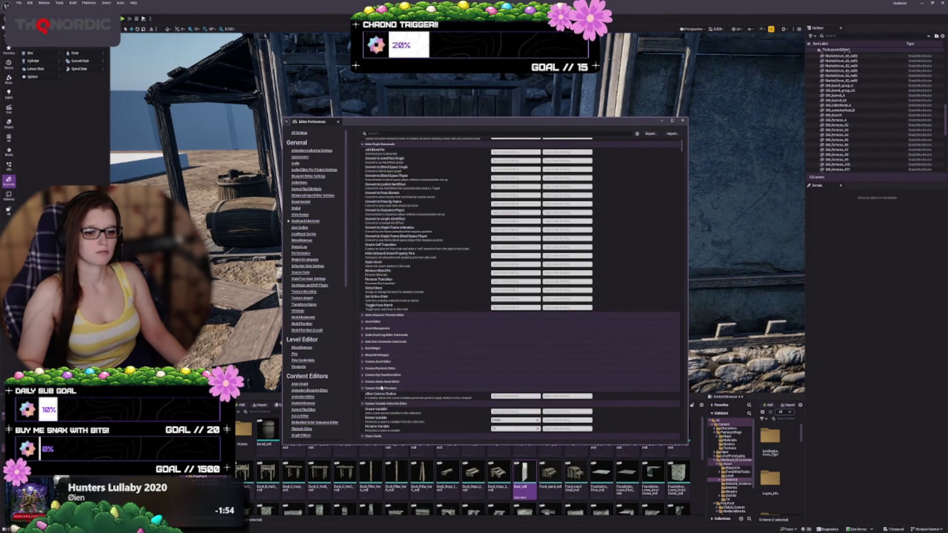
{"action": "left_click", "coordinate": [382, 389]}
{"action": "left_click", "coordinate": [383, 395]}
{"action": "left_click", "coordinate": [383, 402]}
{"action": "left_click", "coordinate": [382, 408]}
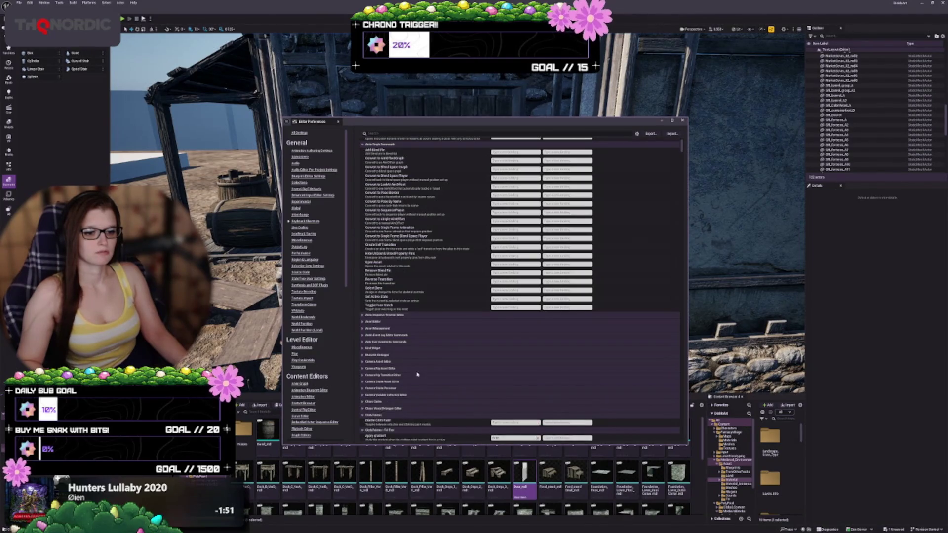
{"action": "scroll", "coordinate": [417, 375], "scroll_direction": "down", "scroll_amount": 5}
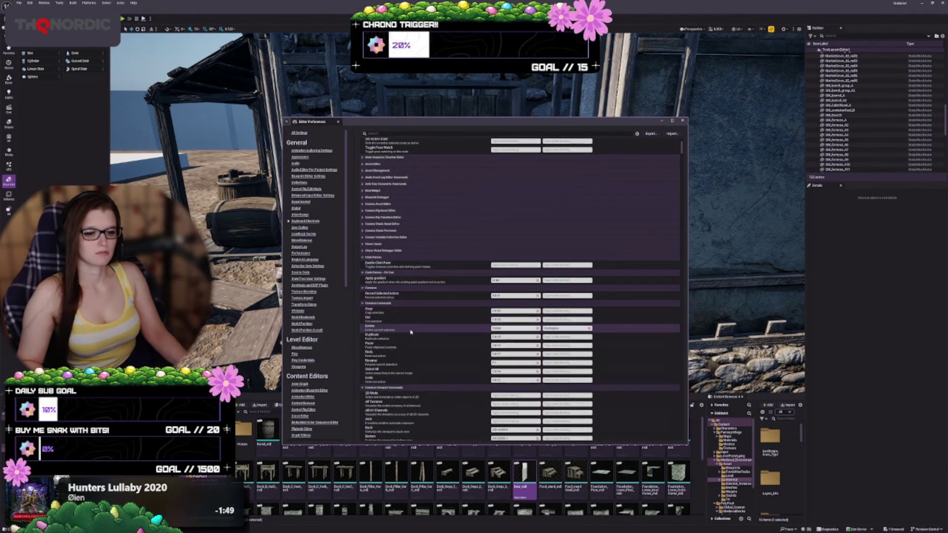
{"action": "scroll", "coordinate": [413, 339], "scroll_direction": "down", "scroll_amount": 3}
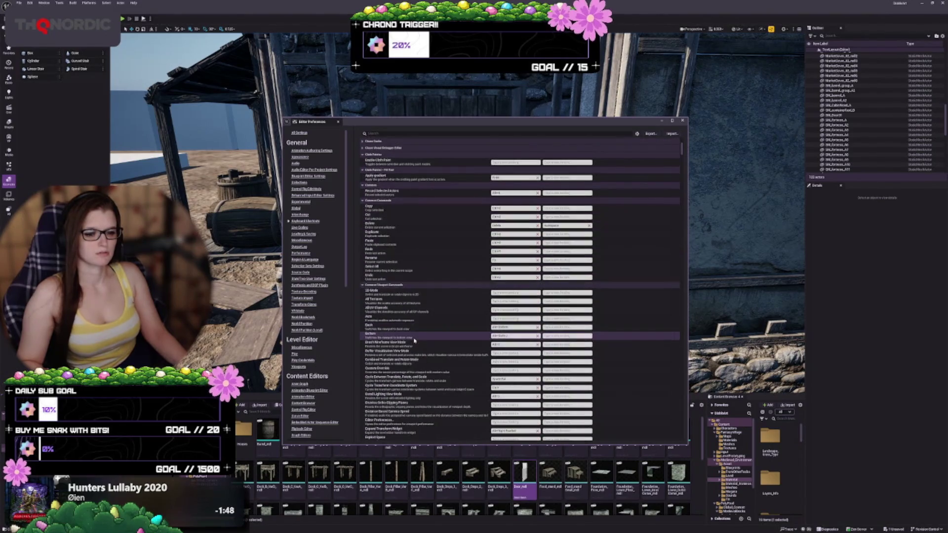
{"action": "scroll", "coordinate": [400, 307], "scroll_direction": "down", "scroll_amount": 3}
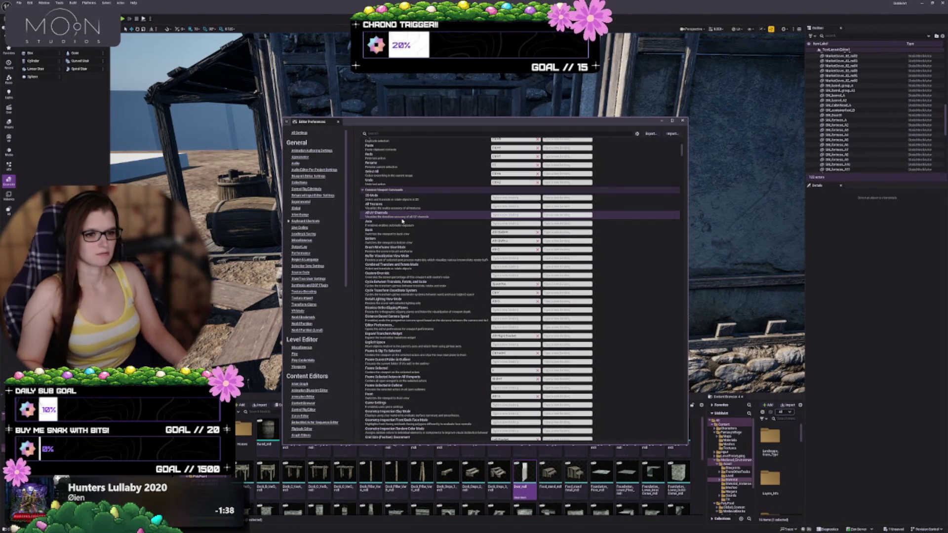
{"action": "scroll", "coordinate": [403, 222], "scroll_direction": "down", "scroll_amount": 2}
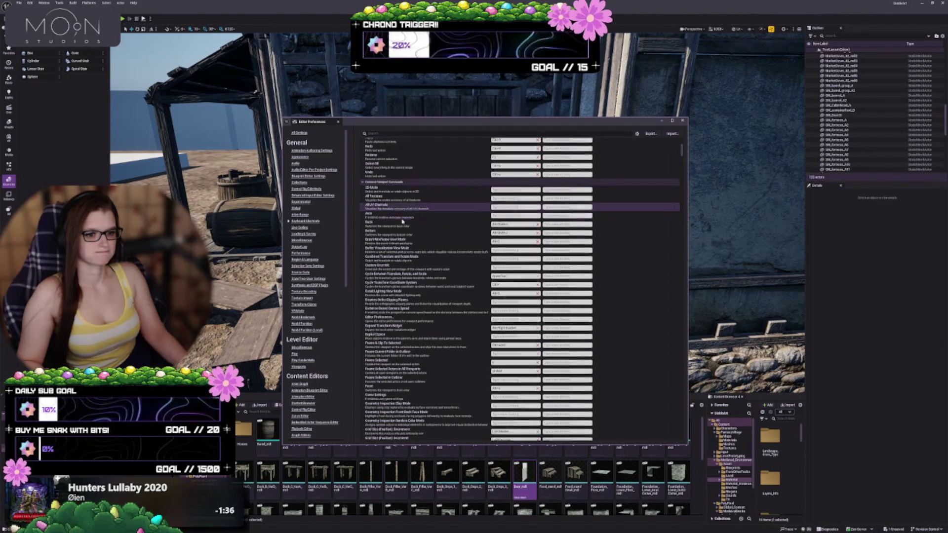
{"action": "scroll", "coordinate": [402, 224], "scroll_direction": "down", "scroll_amount": 4}
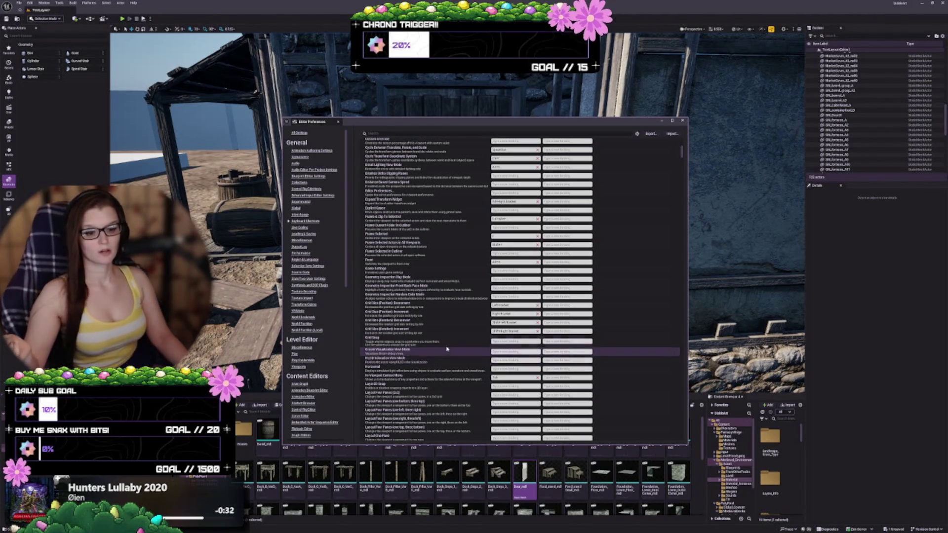
{"action": "scroll", "coordinate": [434, 353], "scroll_direction": "down", "scroll_amount": 2}
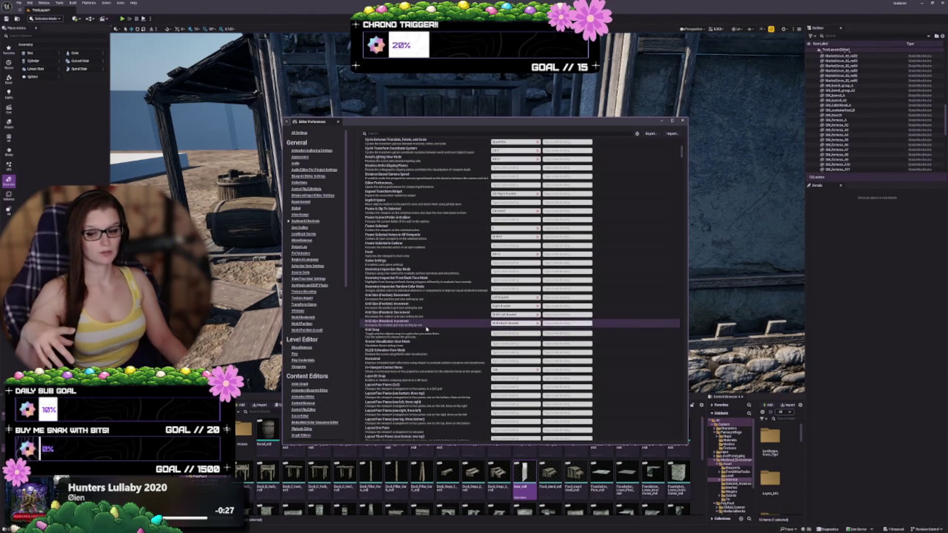
{"action": "scroll", "coordinate": [438, 327], "scroll_direction": "down", "scroll_amount": 1}
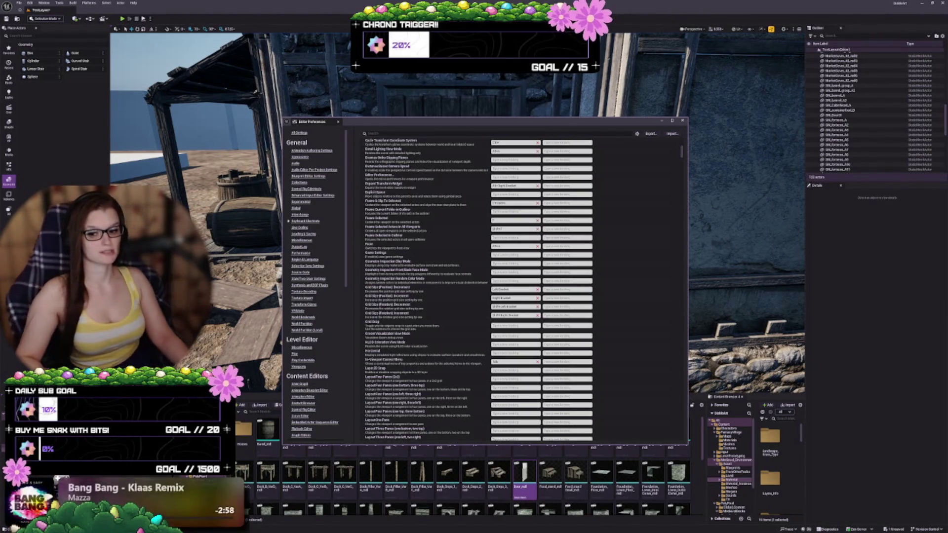
{"action": "scroll", "coordinate": [428, 349], "scroll_direction": "up", "scroll_amount": 1}
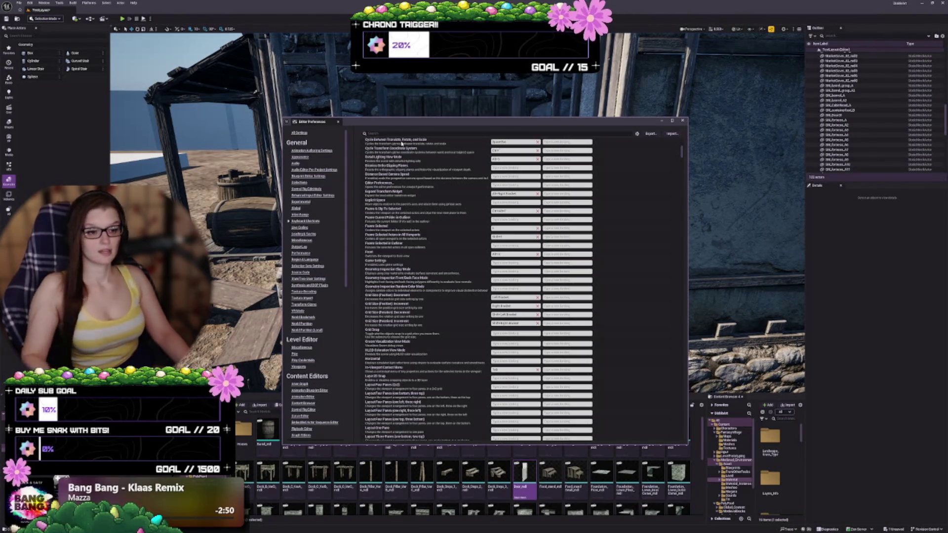
{"action": "mouse_move", "coordinate": [429, 123]}
{"action": "left_mouse_down"}
{"action": "mouse_move", "coordinate": [726, 174]}
{"action": "mouse_move", "coordinate": [653, 189]}
{"action": "mouse_move", "coordinate": [432, 115]}
{"action": "left_mouse_up"}
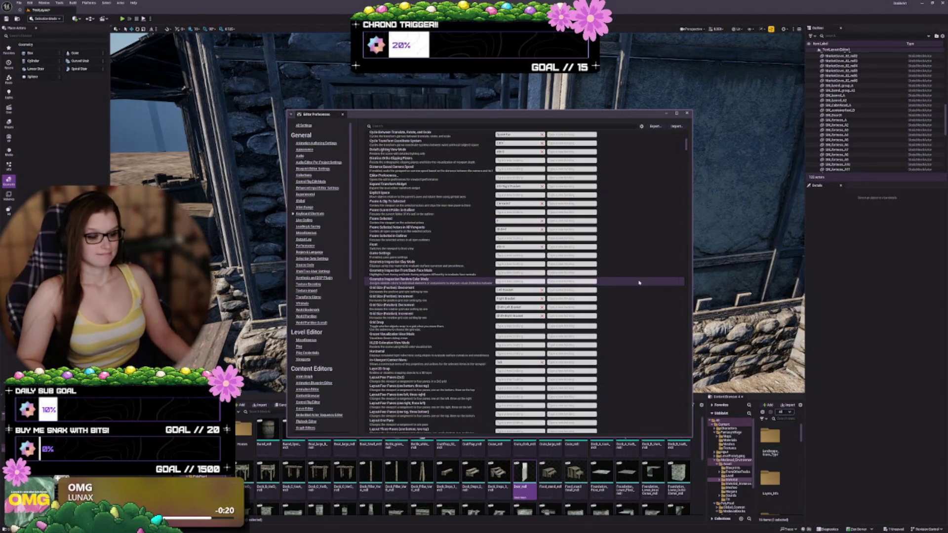
Step: Scroll the Level Editor shortcut list to review the transform-cycle and Grid Size bindings
{"action": "mouse_move", "coordinate": [296, 474]}
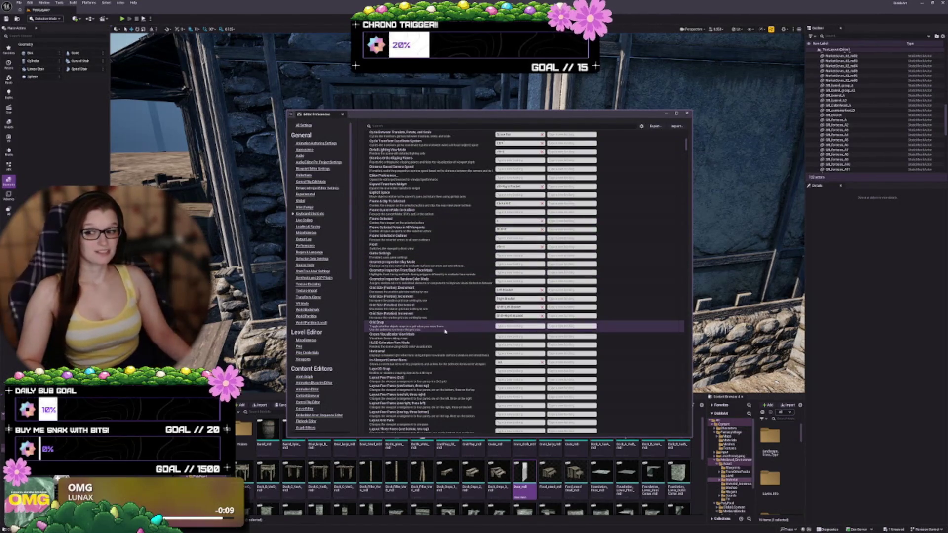
{"action": "scroll", "coordinate": [435, 294], "scroll_direction": "down", "scroll_amount": 1}
{"action": "scroll", "coordinate": [435, 294], "scroll_direction": "up", "scroll_amount": 2}
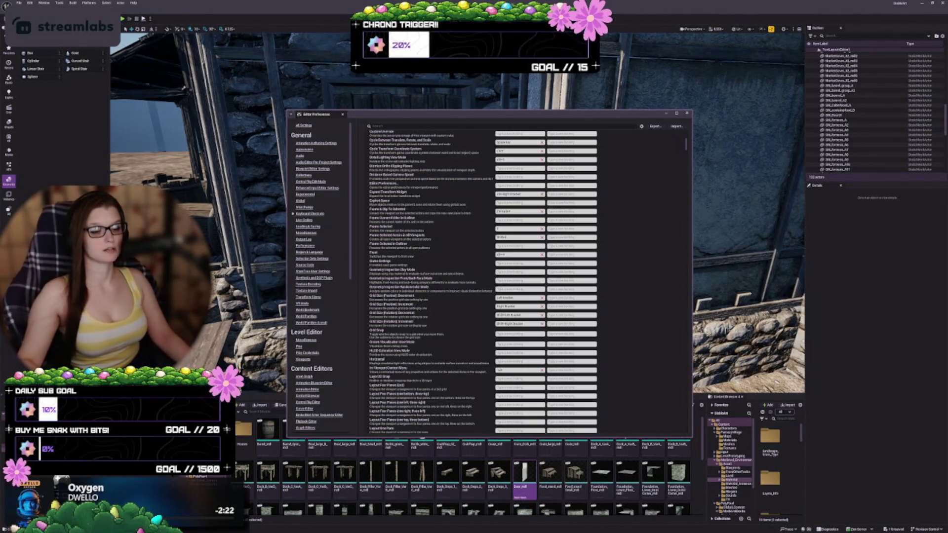
{"action": "left_click_drag", "start_coordinate": [388, 115], "coordinate": [395, 135]}
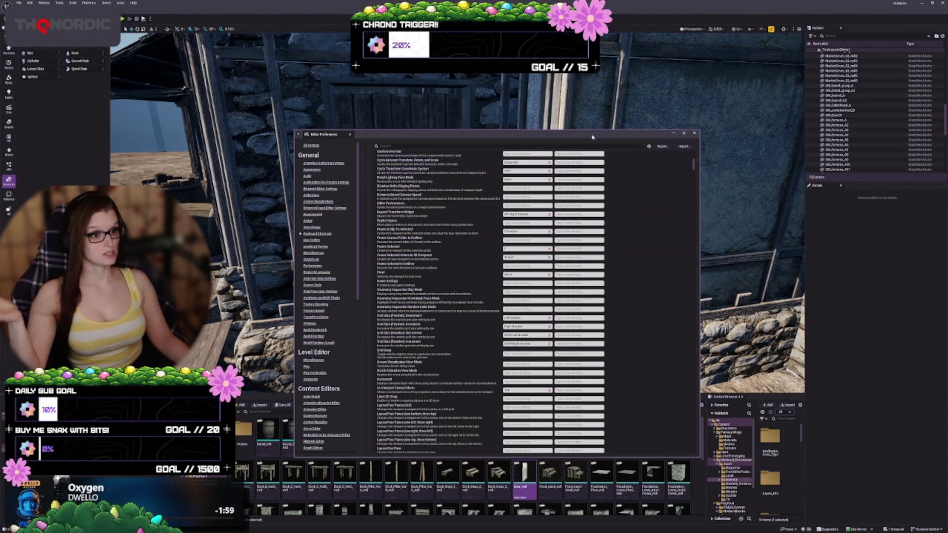
{"action": "left_click_drag", "start_coordinate": [587, 134], "coordinate": [691, 177]}
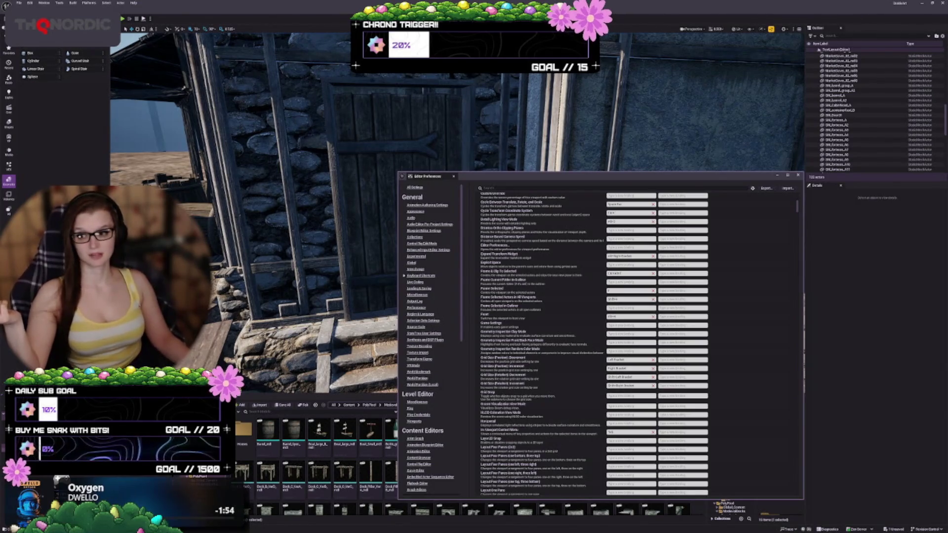
{"action": "mouse_move", "coordinate": [552, 177]}
{"action": "left_mouse_down"}
{"action": "mouse_move", "coordinate": [404, 125]}
{"action": "mouse_move", "coordinate": [429, 128]}
{"action": "left_mouse_up"}
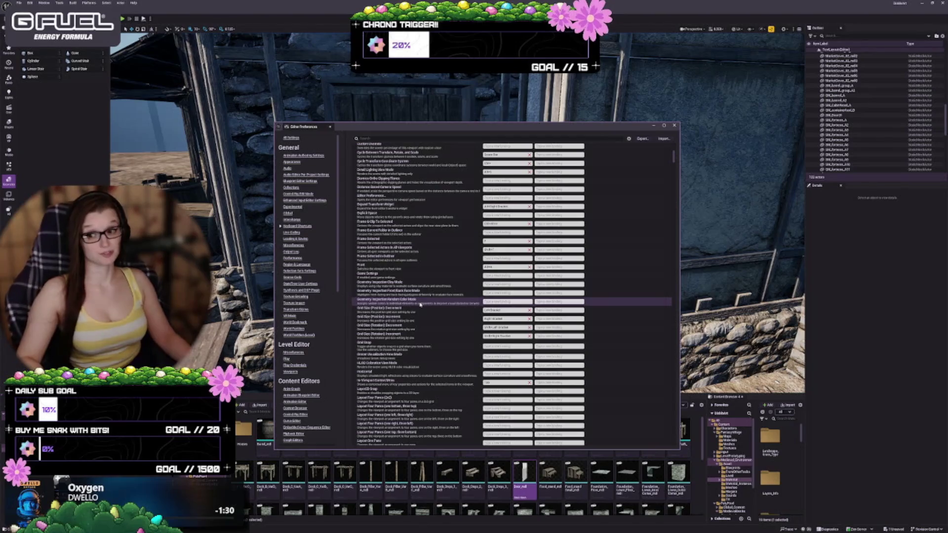
{"action": "scroll", "coordinate": [440, 282], "scroll_direction": "down", "scroll_amount": 1}
{"action": "scroll", "coordinate": [439, 282], "scroll_direction": "up", "scroll_amount": 1}
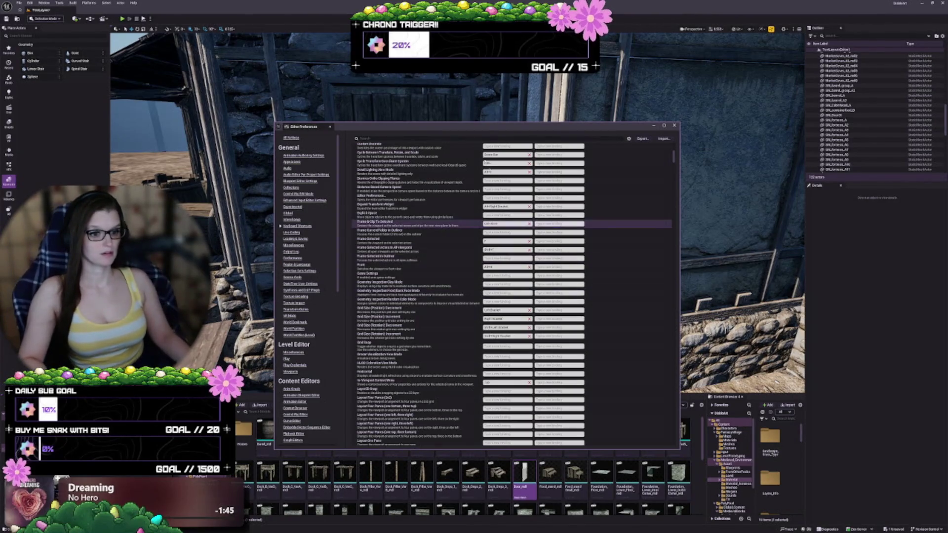
{"action": "left_click_drag", "start_coordinate": [451, 128], "coordinate": [446, 116]}
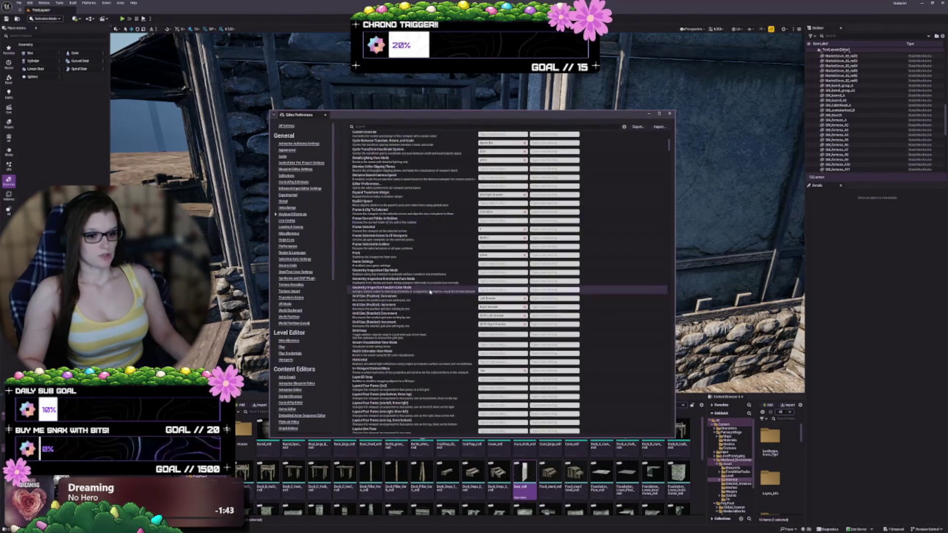
{"action": "scroll", "coordinate": [434, 285], "scroll_direction": "down", "scroll_amount": 3}
Step: Close Editor Preferences and zoom the viewport onto the house's closed front door and steps
{"action": "left_click", "coordinate": [667, 116]}
{"action": "mouse_move", "coordinate": [465, 267]}
{"action": "left_mouse_down"}
{"action": "mouse_move", "coordinate": [493, 276]}
{"action": "mouse_move", "coordinate": [455, 336]}
{"action": "left_mouse_up"}
{"action": "left_click_drag", "start_coordinate": [444, 296], "coordinate": [447, 295]}
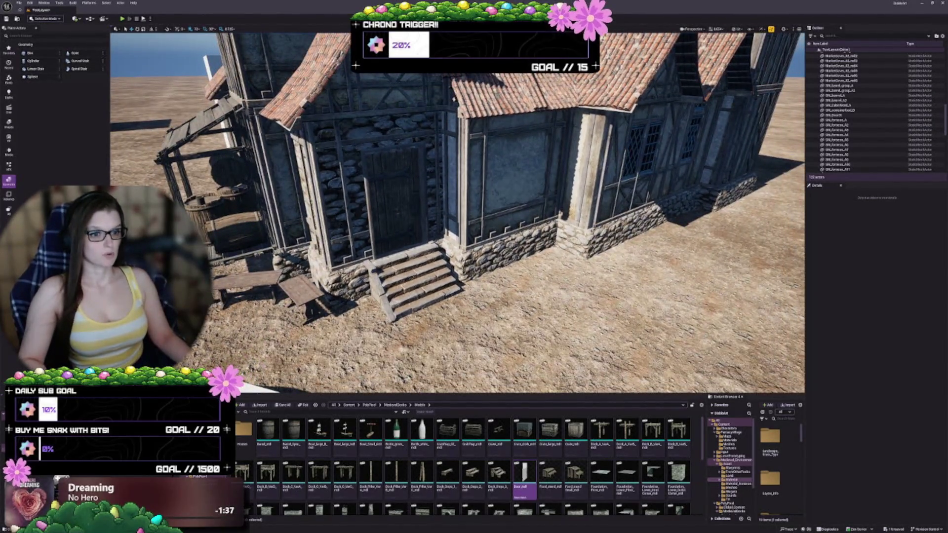
{"action": "scroll", "coordinate": [500, 237], "scroll_direction": "up", "scroll_amount": 10}
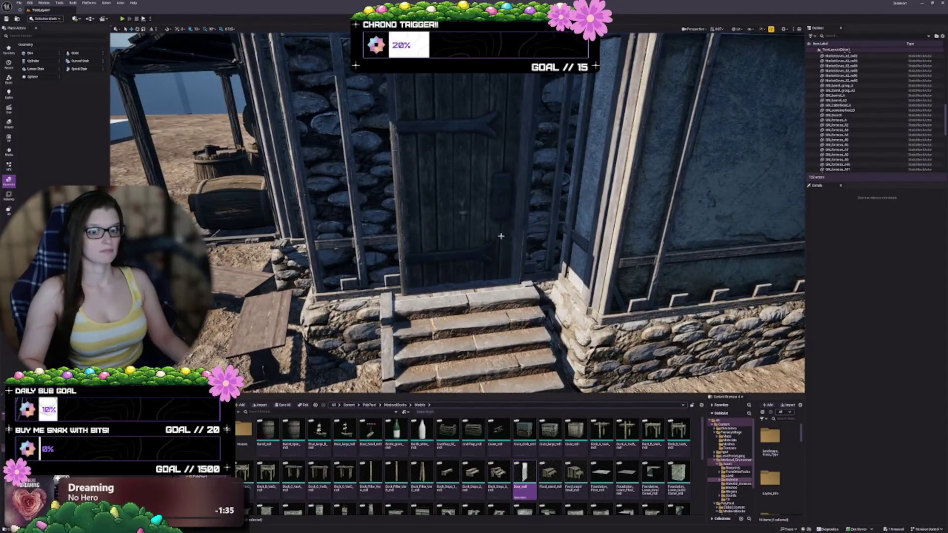